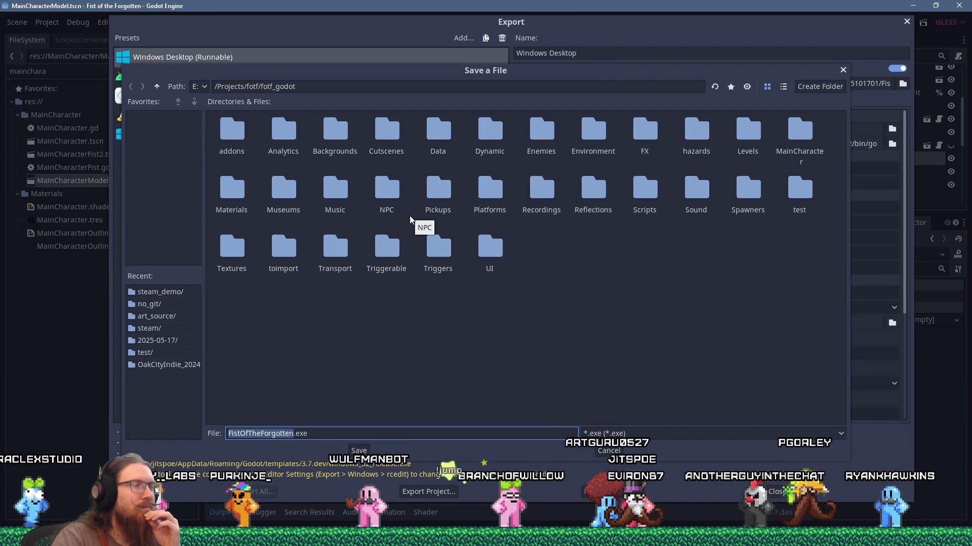
- Browse the save dialog to /Projects/fotf/export/steam, then cancel saving the Windows executable
left_click(159, 87)
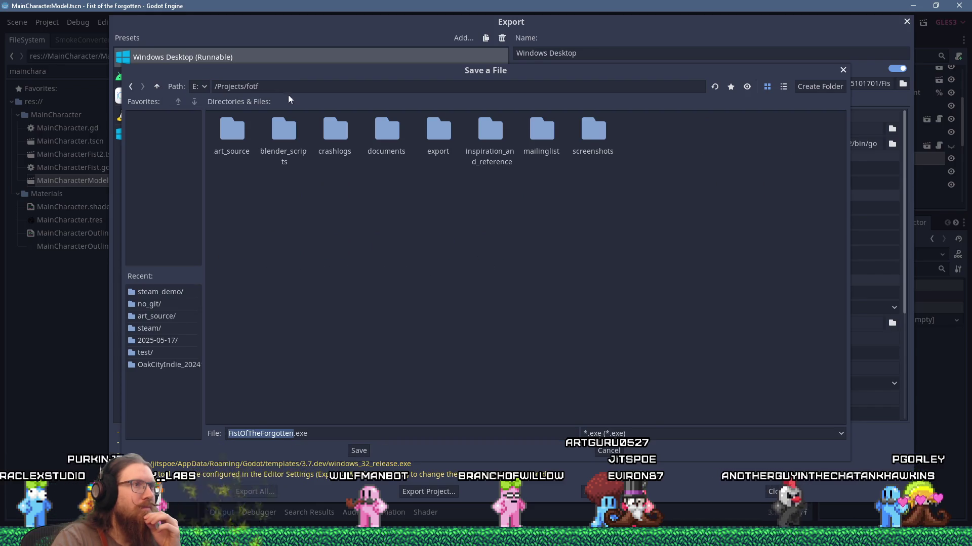
double_click(441, 134)
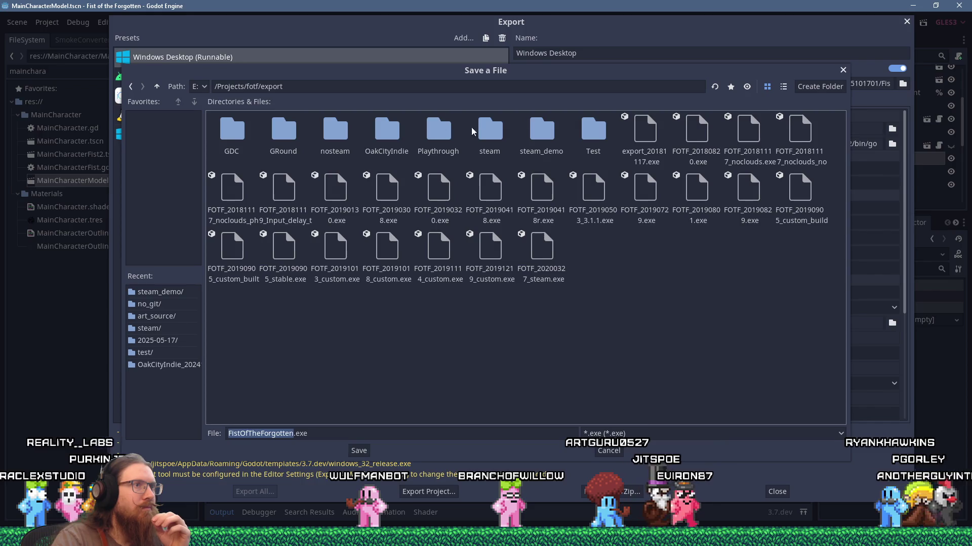
double_click(485, 134)
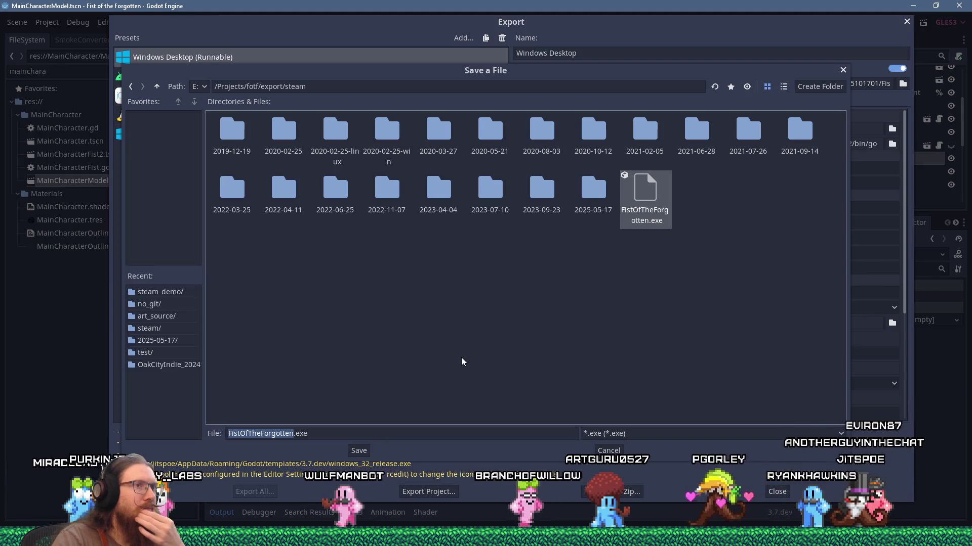
mouse_move(558, 72)
left_mouse_down()
mouse_move(575, 545)
mouse_move(562, 83)
left_mouse_up()
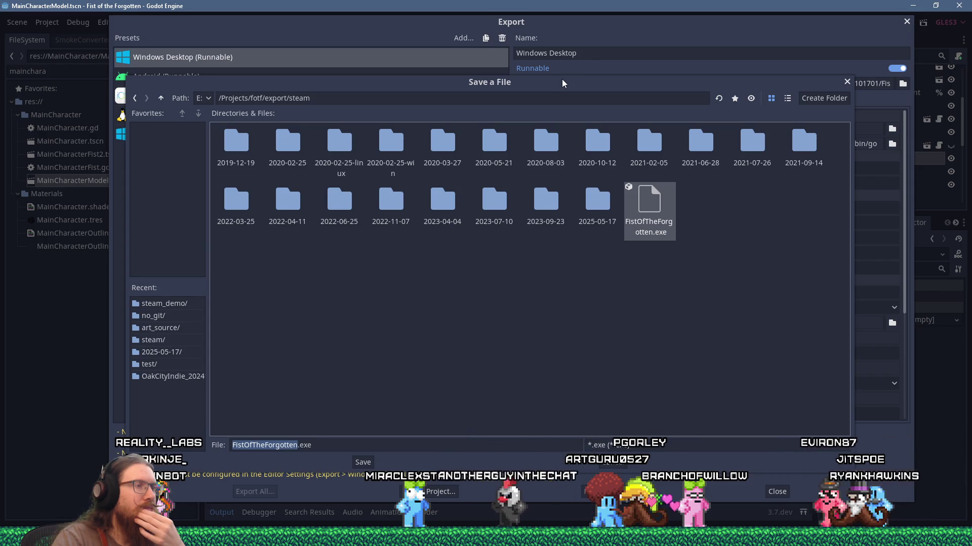
left_click(605, 465)
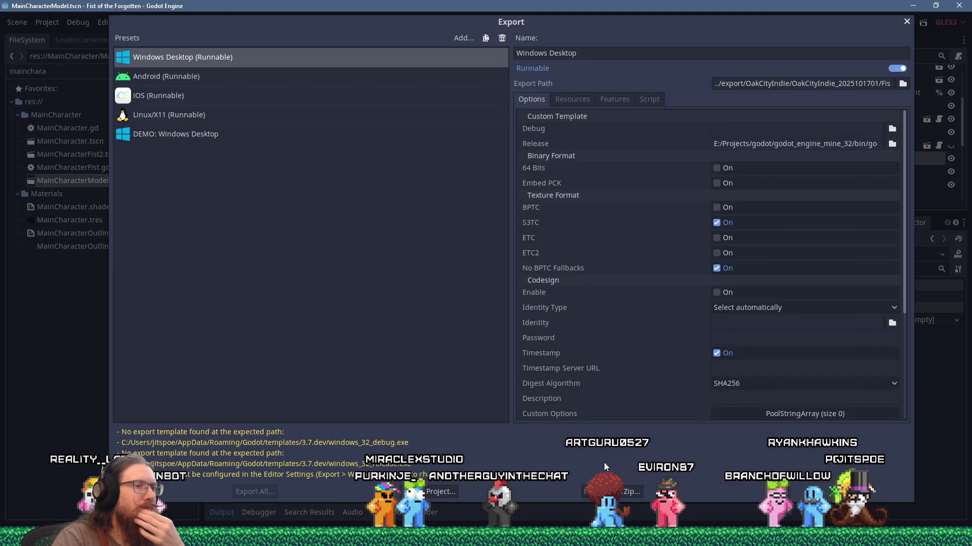
- Start a PCK/Zip export, briefly checking the DEMO preset before returning to Windows Desktop (Runnable)
left_click(624, 497)
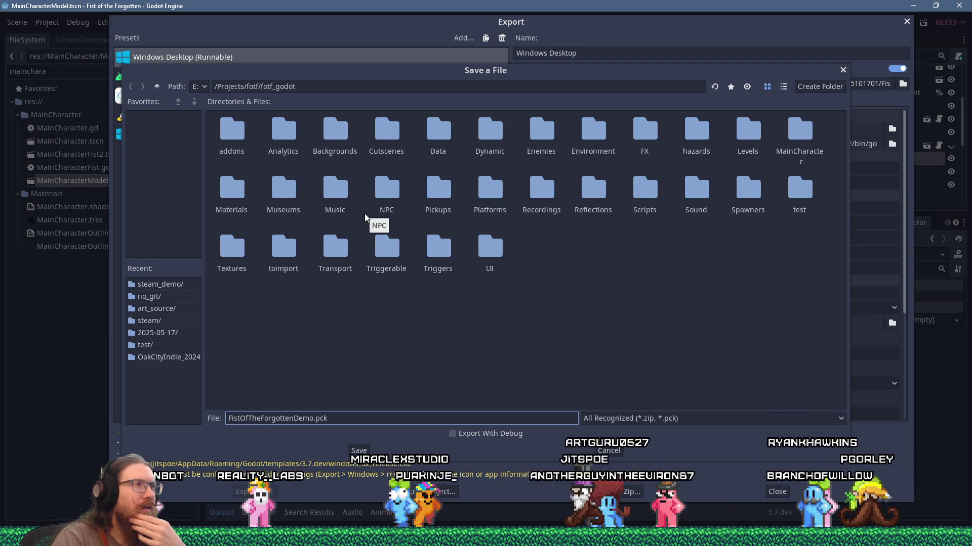
left_click(842, 70)
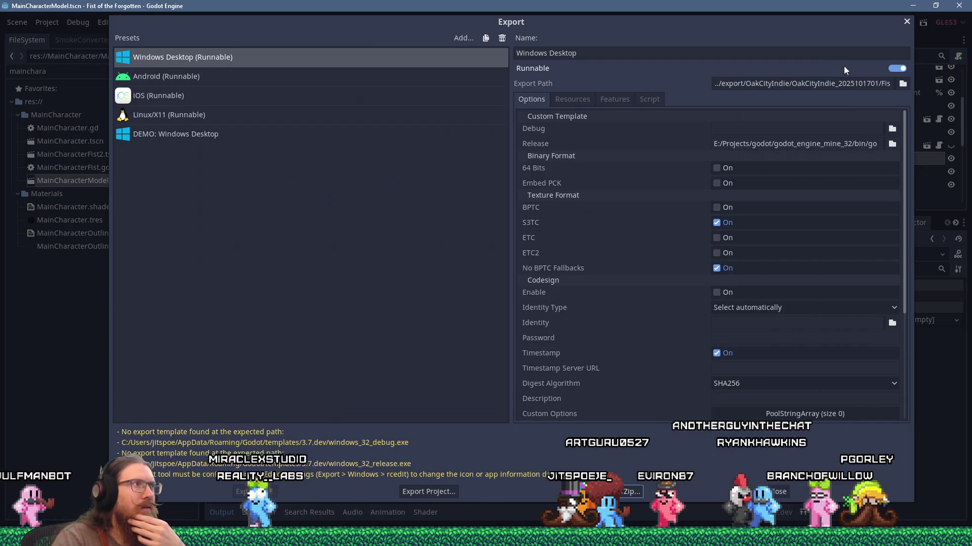
left_click(255, 133)
left_click(259, 56)
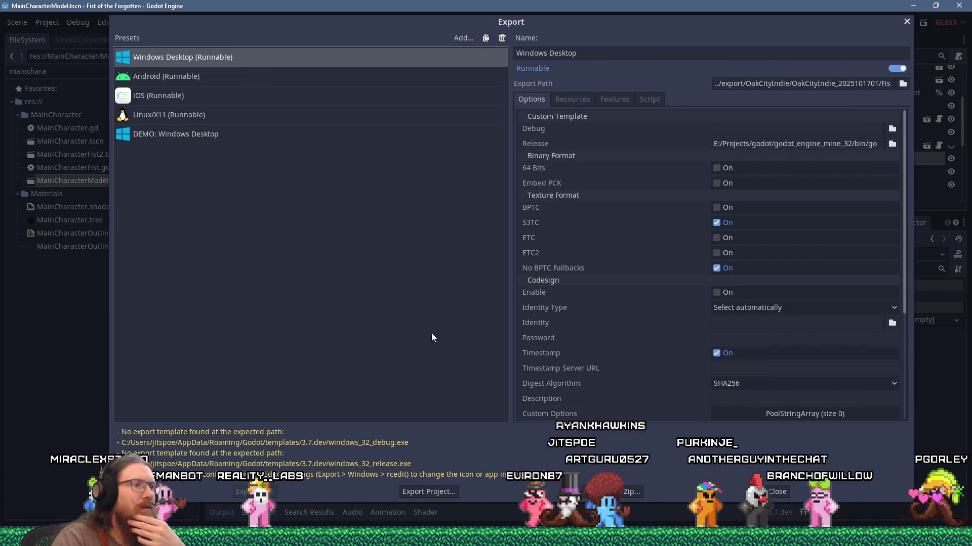
left_click(450, 498)
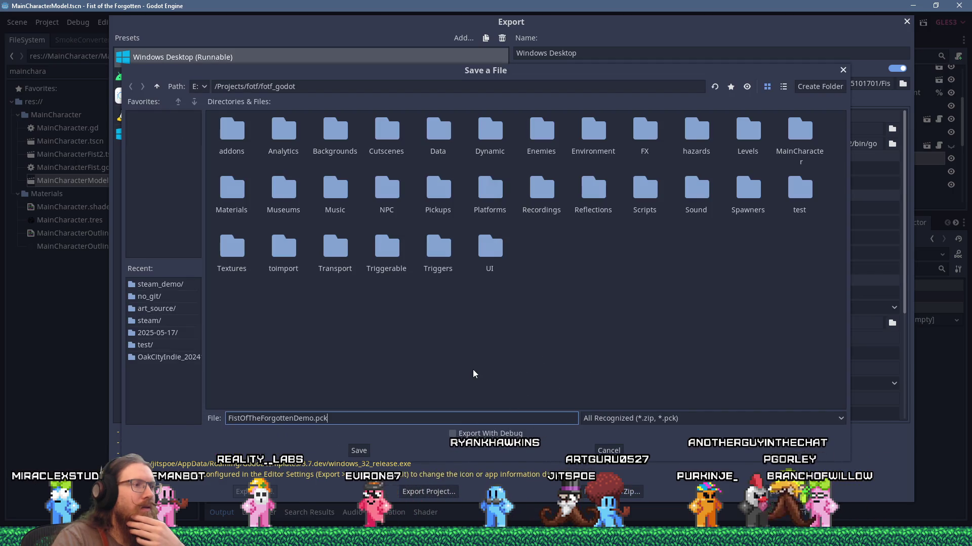
- Save the pack over FistOfTheForgotten.pck in export/steam, confirming the overwrite
left_click(158, 87)
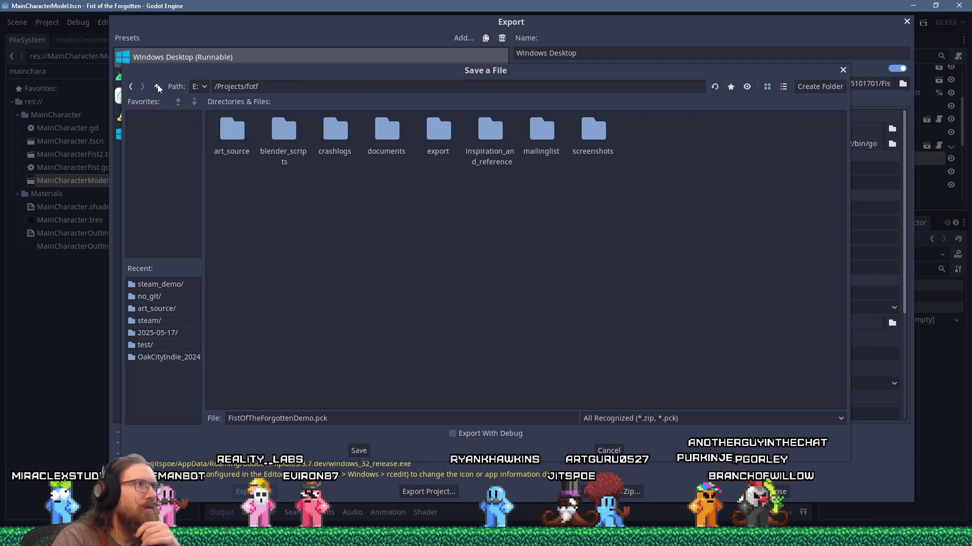
double_click(438, 130)
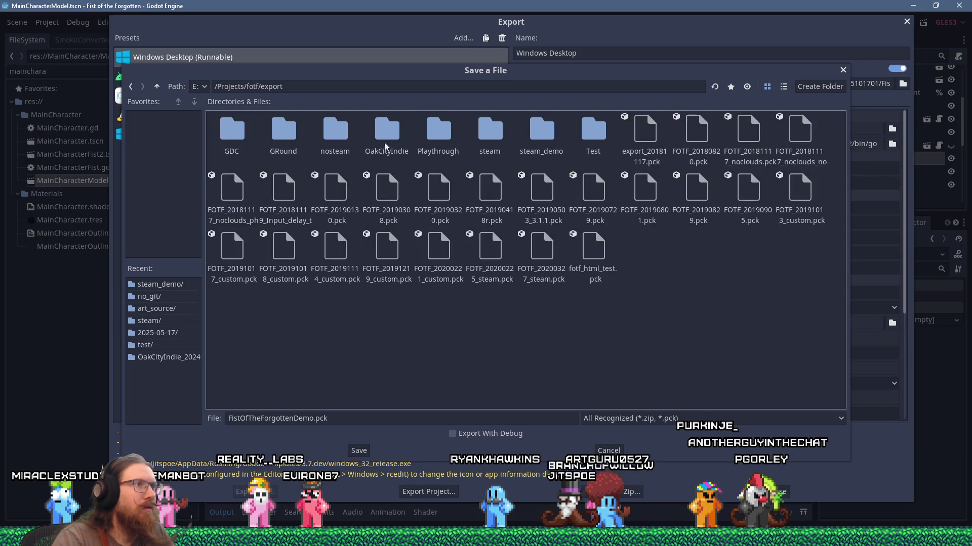
double_click(490, 130)
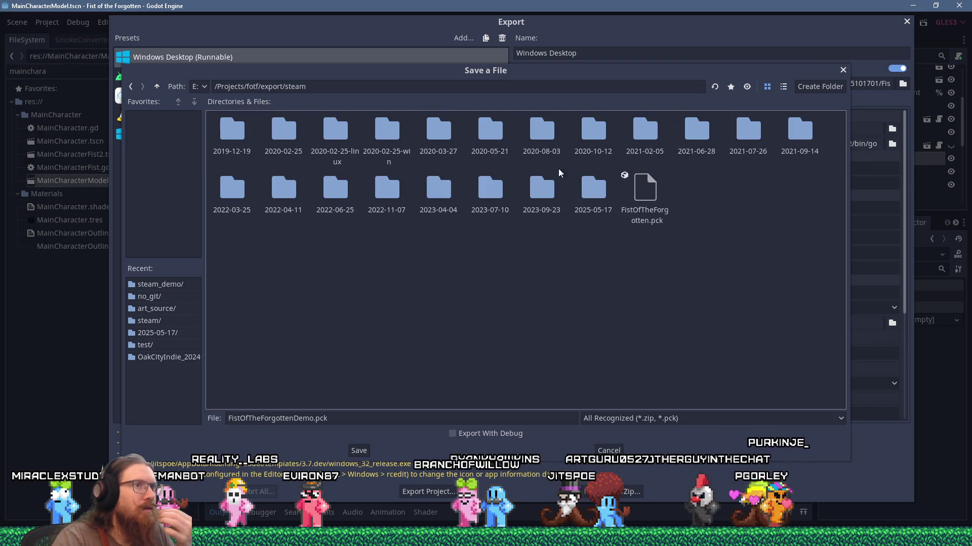
left_click(641, 187)
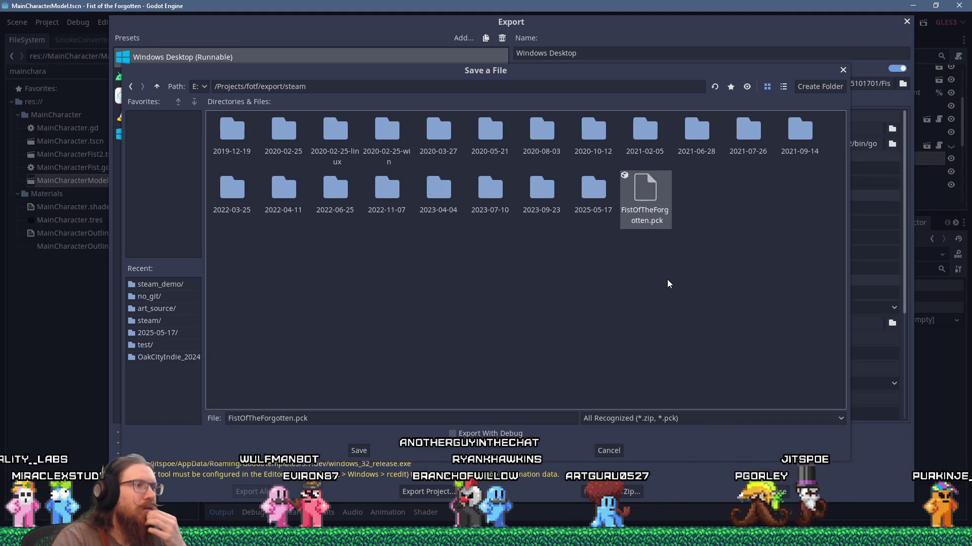
left_click(360, 451)
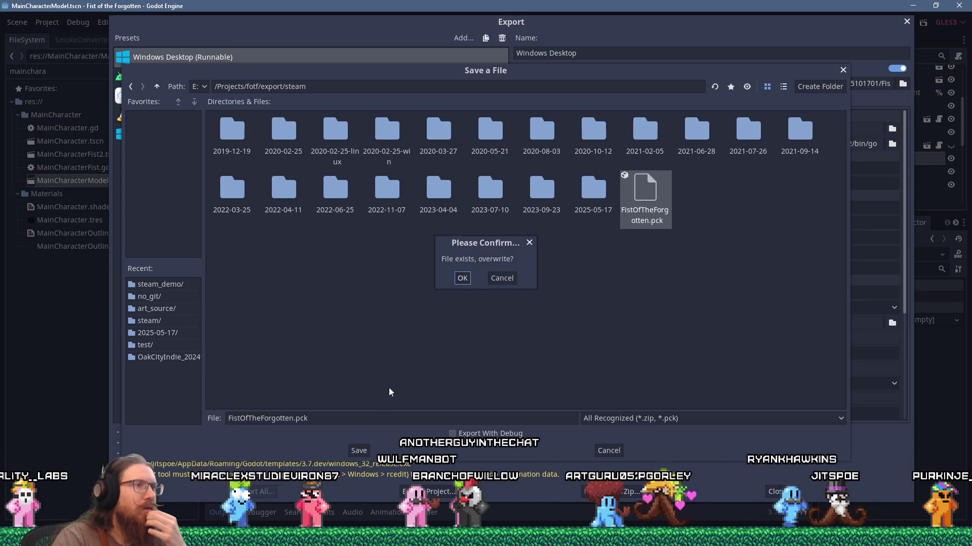
left_click(463, 277)
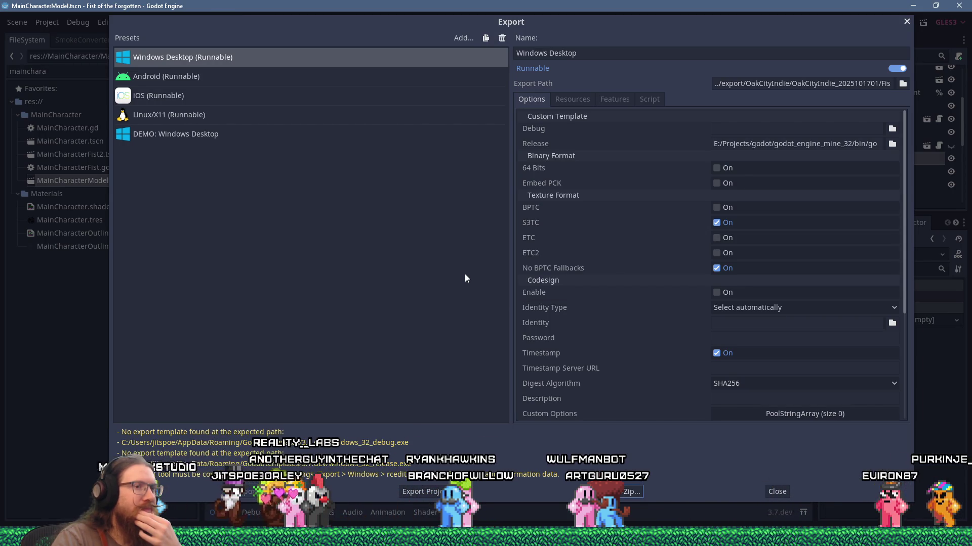
- Close the Export dialog and enlarge the Global.gd script editor above the Output panel
left_click(782, 492)
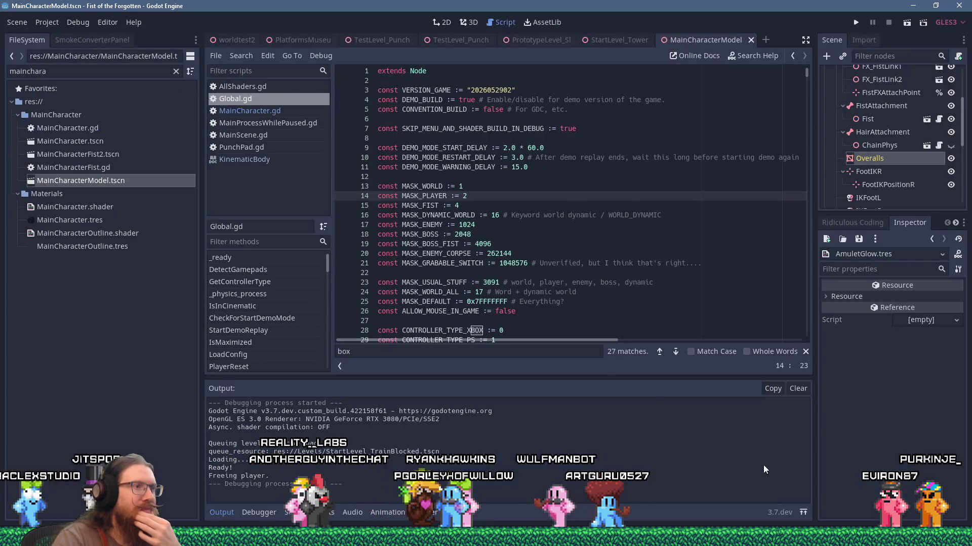
left_click_drag(583, 380, 585, 383)
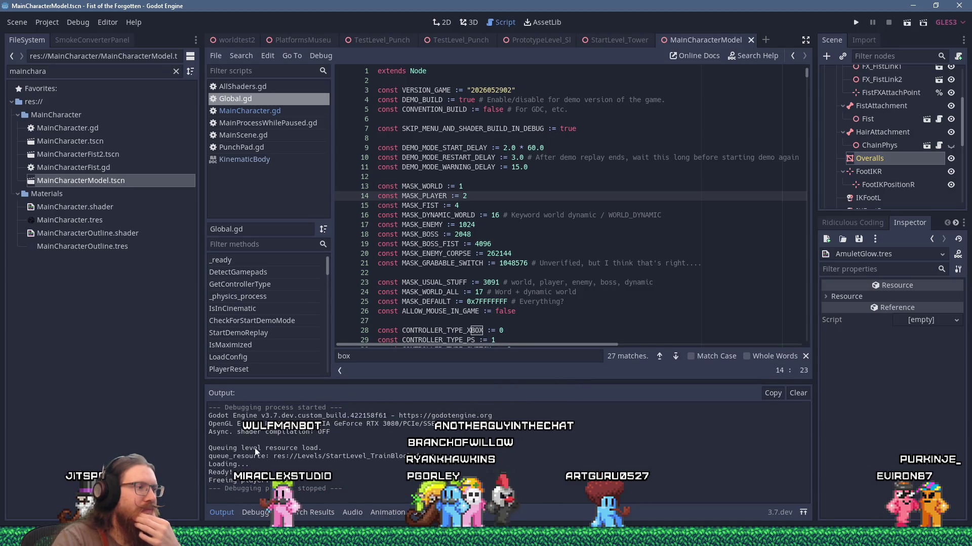
- Open e:\projects\fotf\export\steam in a second Explorer window beside the steam_demo folder
mouse_move(191, 539)
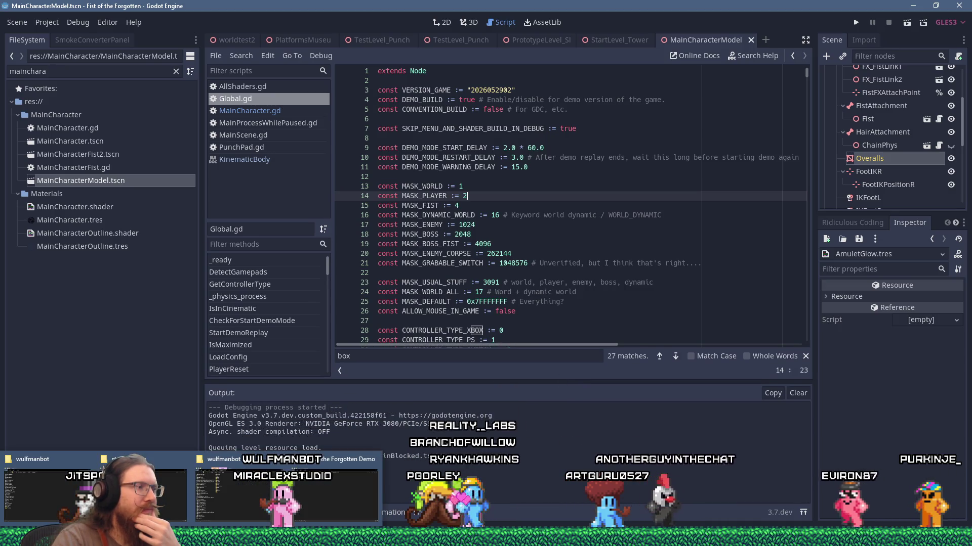
left_click(190, 497)
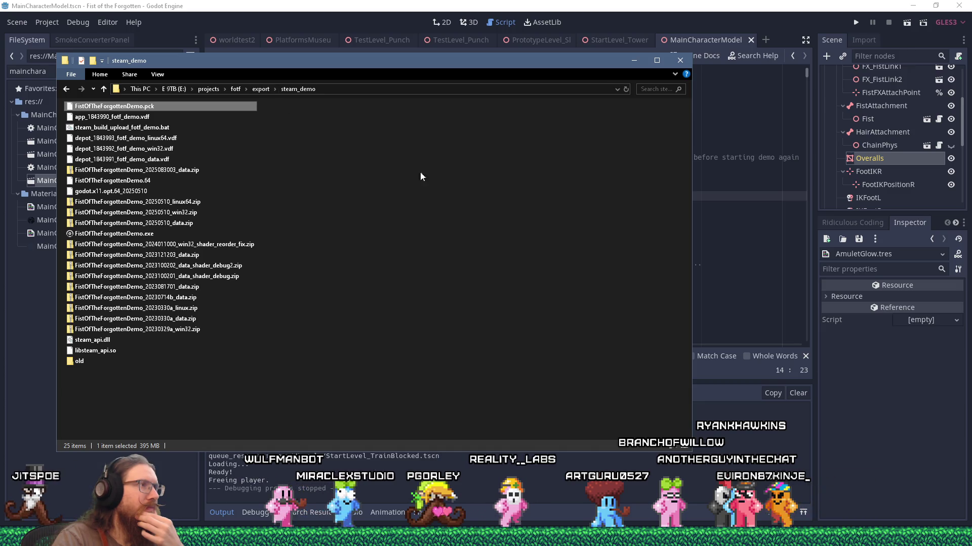
key("super+r")
type("e:\\pr")
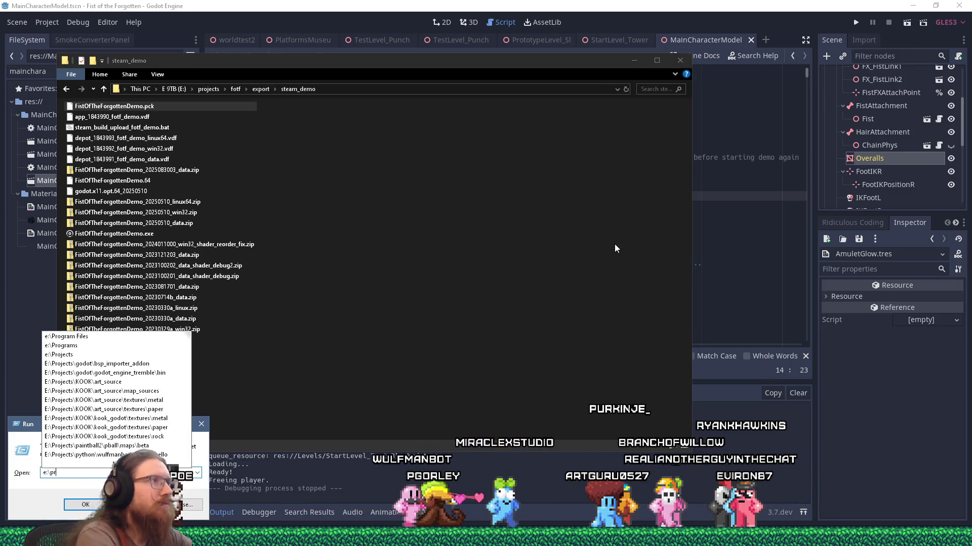
type("ojects\\fotf\\export\\steam")
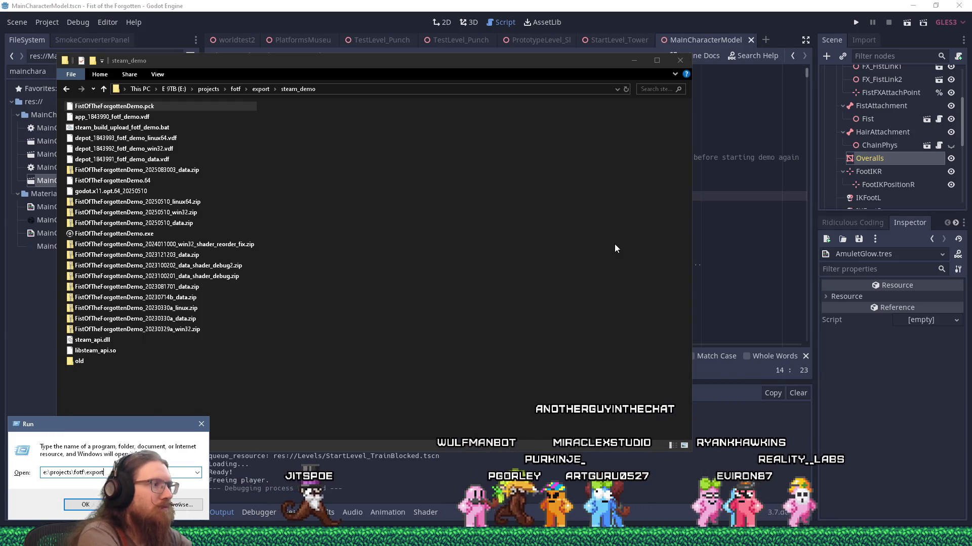
key("Return")
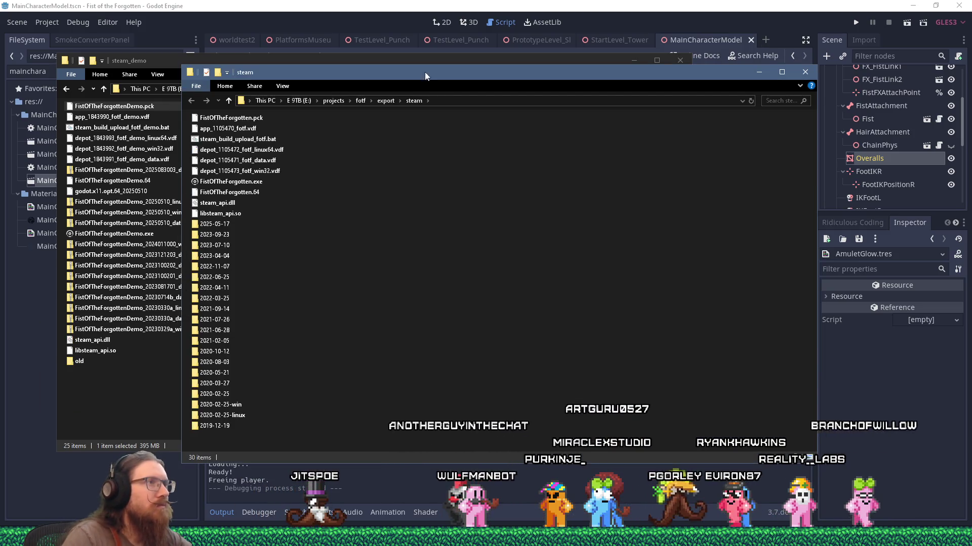
left_click_drag(432, 75, 502, 91)
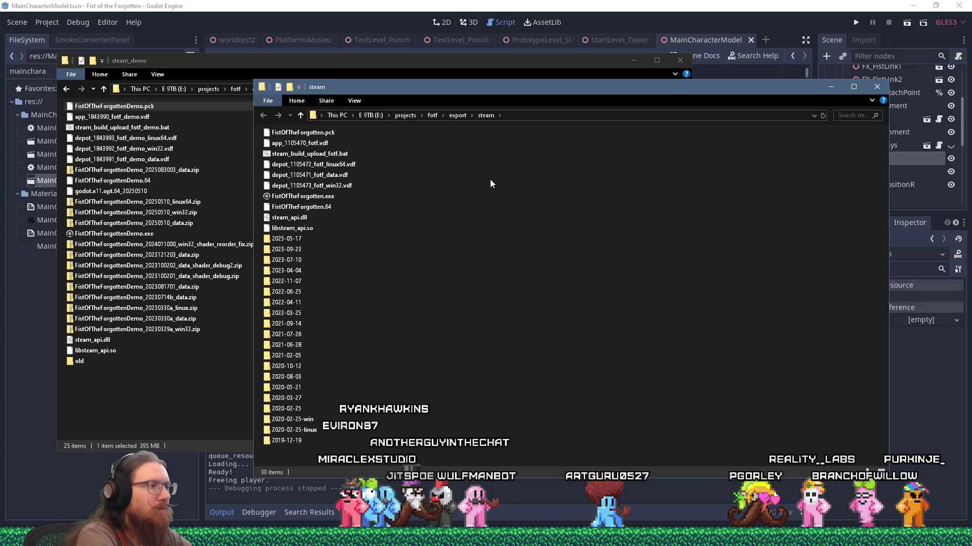
- Launch WinMerge from the Start search 'winme' and move it off the file lists
key("super")
type("winme")
key("Return")
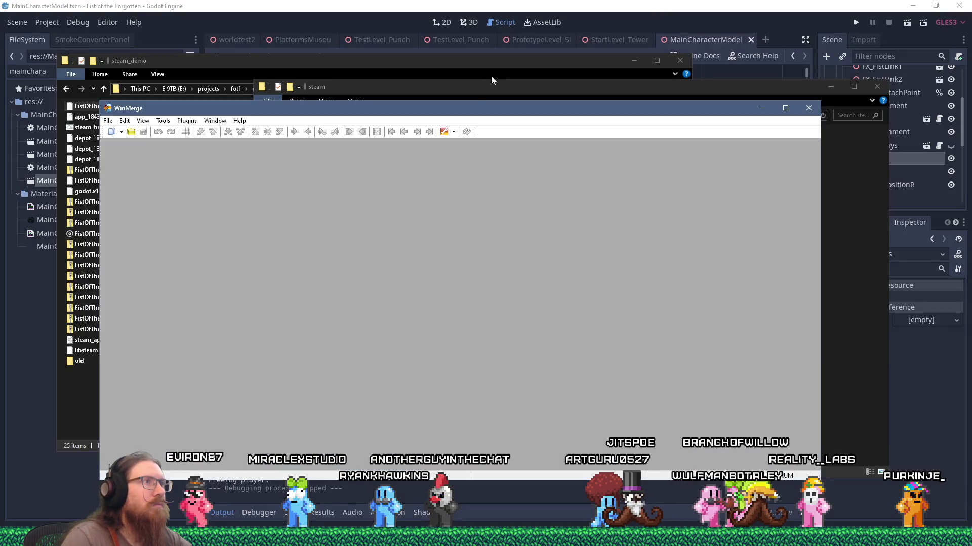
left_click_drag(141, 110, 322, 123)
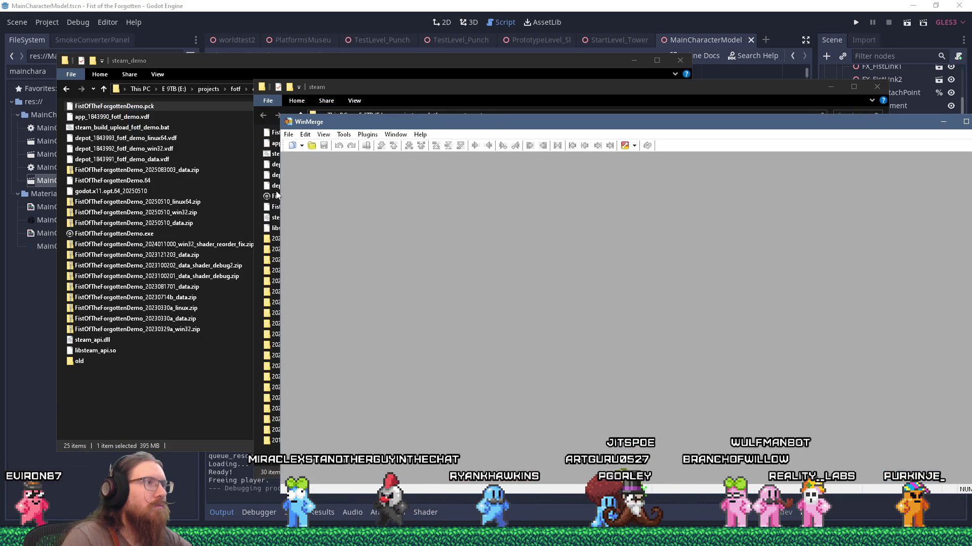
- Compare FistOfTheForgottenDemo.exe with FistOfTheForgotten.exe and confirm they are identical
left_click_drag(114, 233, 420, 238)
mouse_move(274, 200)
left_mouse_down()
mouse_move(304, 210)
mouse_move(432, 319)
mouse_move(432, 308)
left_mouse_up()
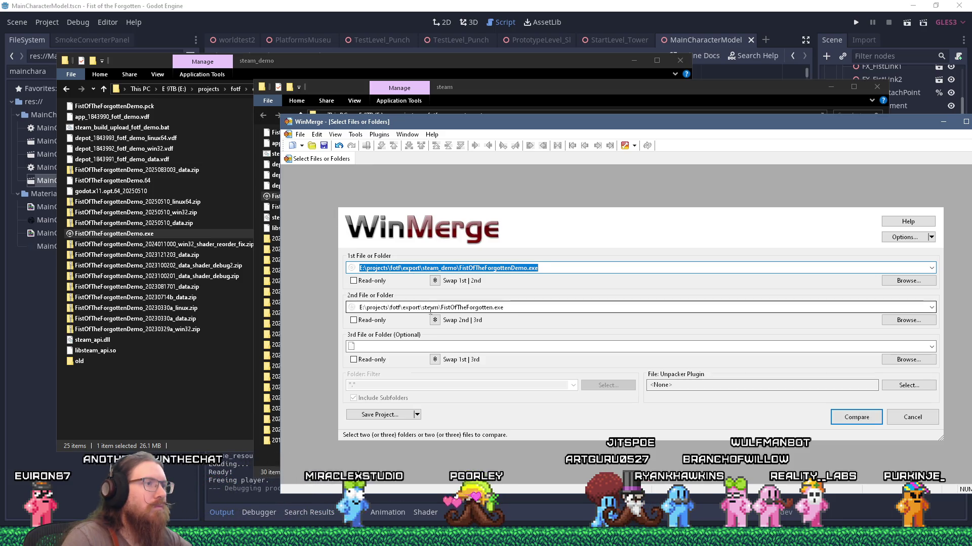
left_click(850, 420)
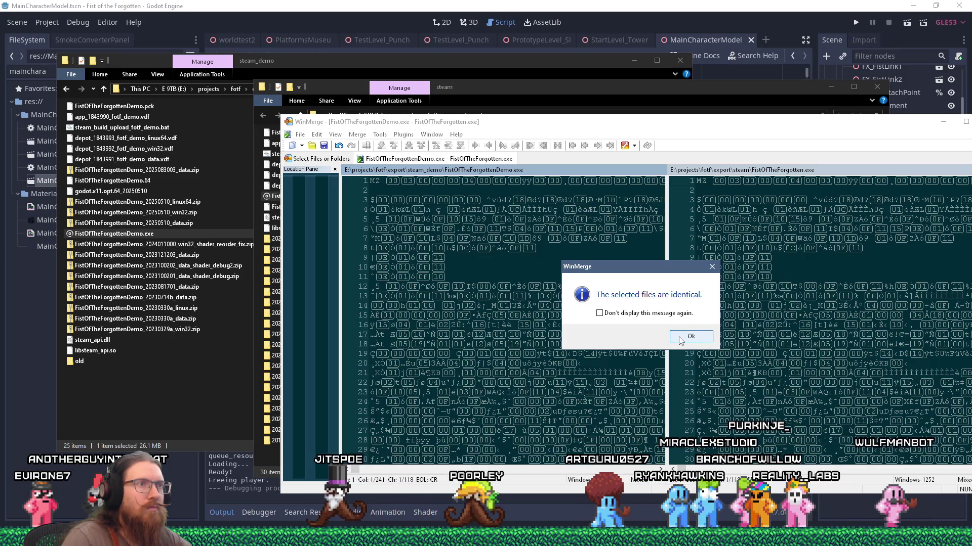
left_click(684, 342)
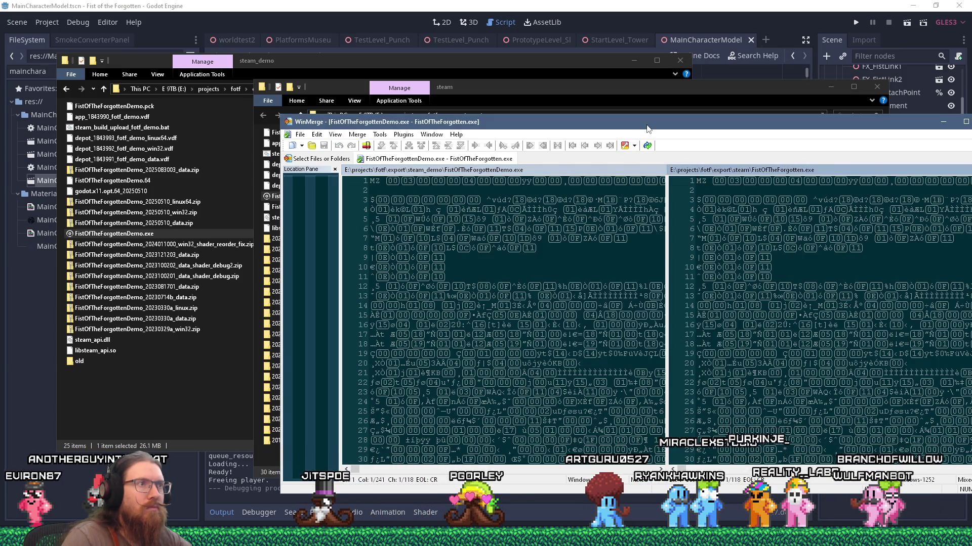
- Reposition WinMerge, drop the demo's steam_api.dll into the diff, then close that comparison
left_click_drag(646, 128, 555, 170)
mouse_move(418, 167)
left_mouse_down()
mouse_move(498, 169)
mouse_move(604, 139)
mouse_move(625, 120)
left_mouse_up()
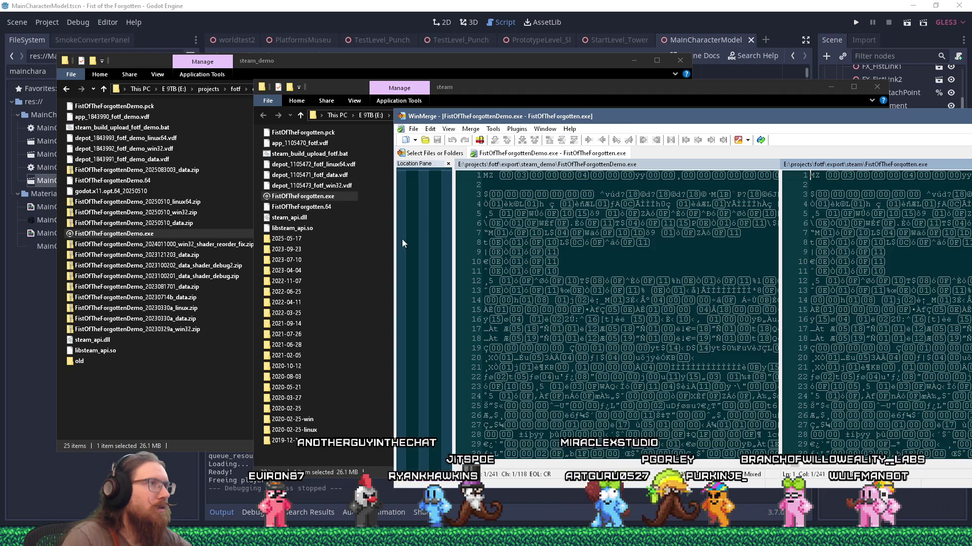
left_click_drag(104, 343, 614, 283)
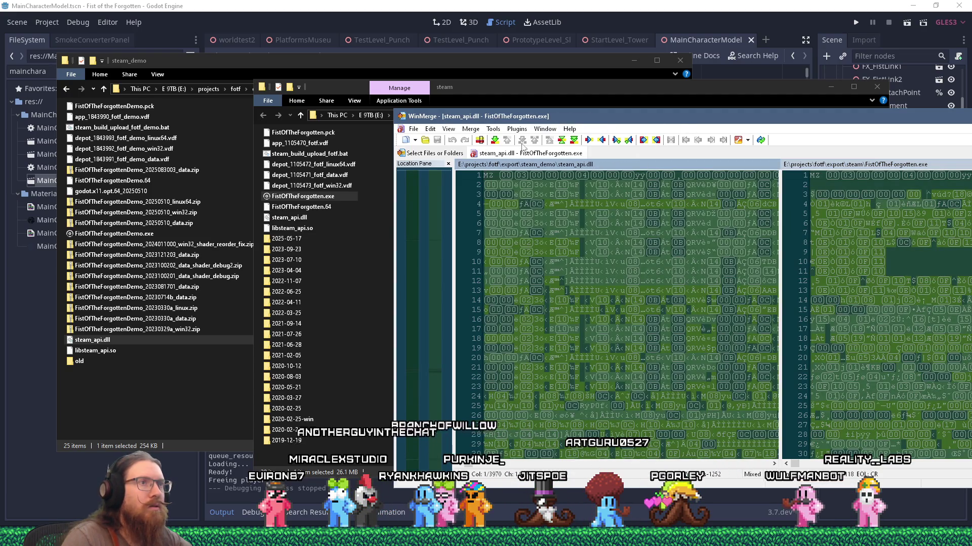
key("ctrl+w")
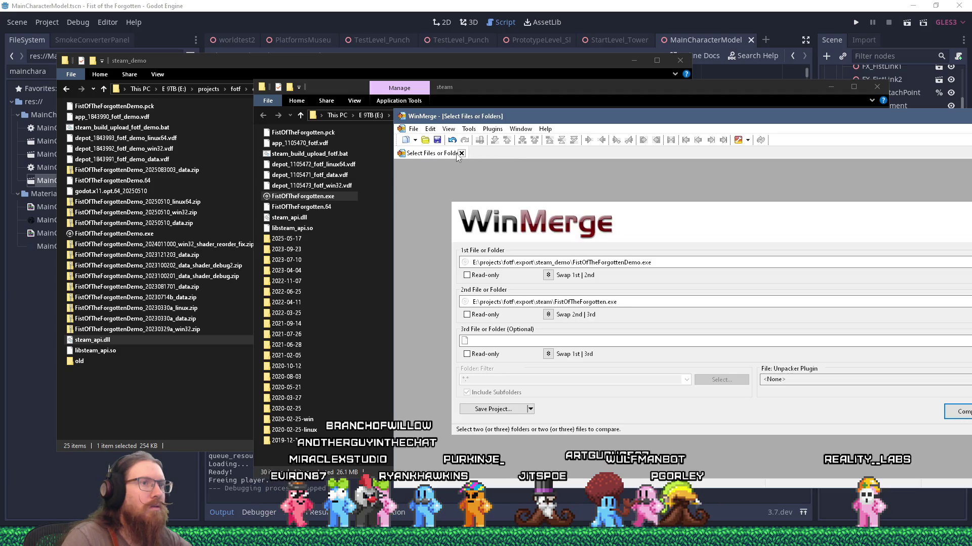
- Compare the demo and full-game steam_api.dll files, confirm they match, and close the tabs
left_click(462, 153)
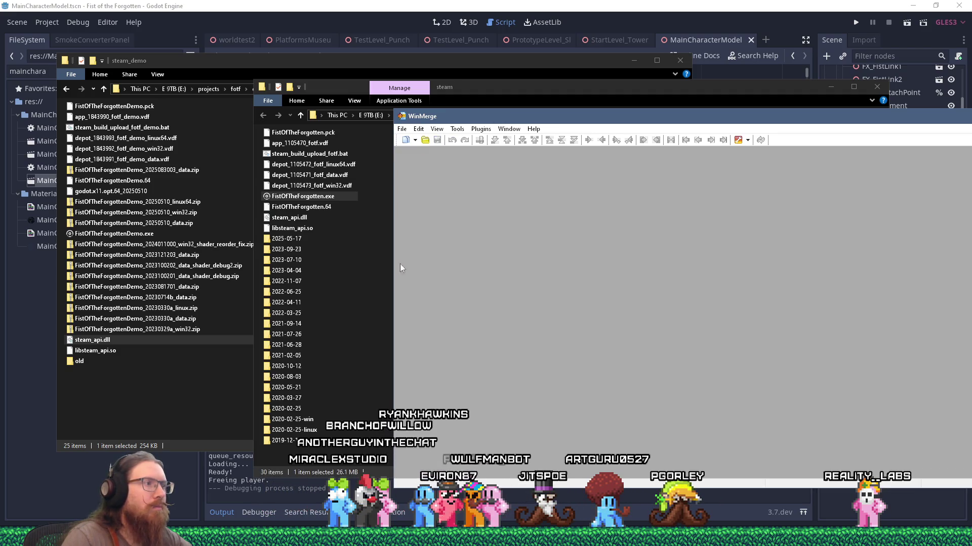
left_click_drag(160, 341, 557, 253)
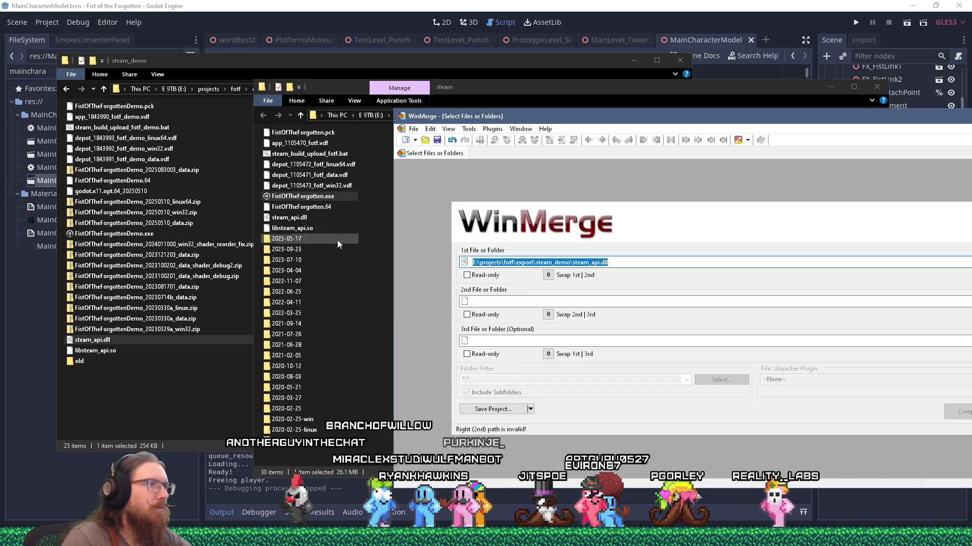
left_click_drag(302, 221, 548, 310)
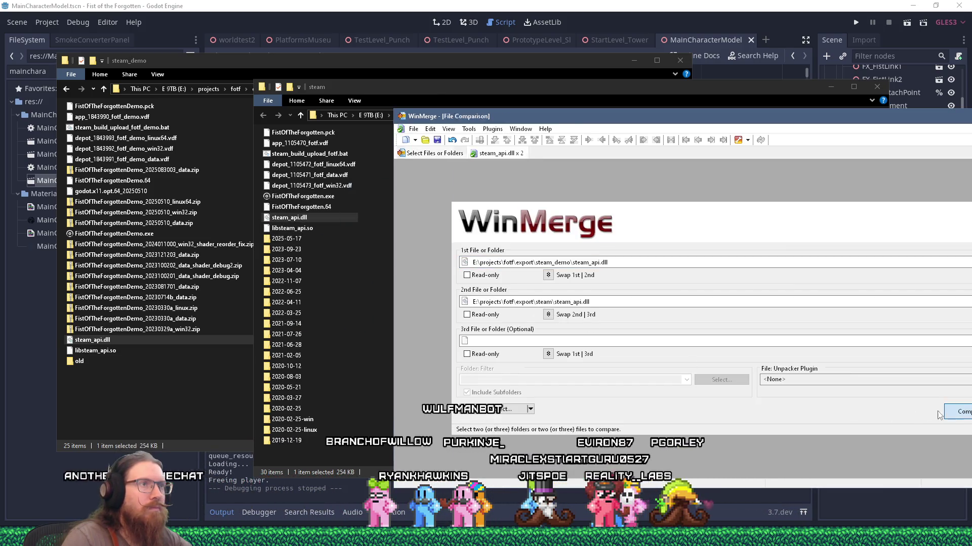
left_click(946, 416)
left_click(805, 332)
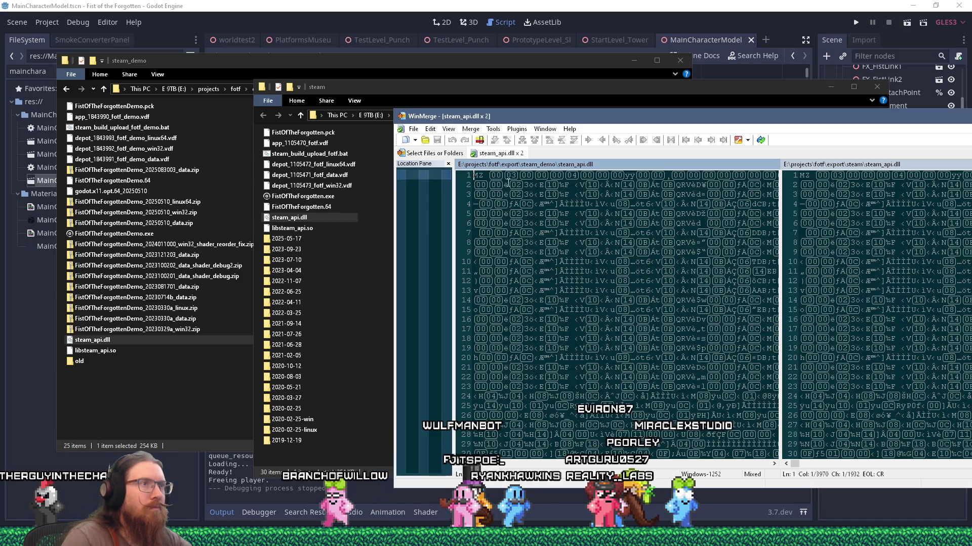
middle_click(500, 154)
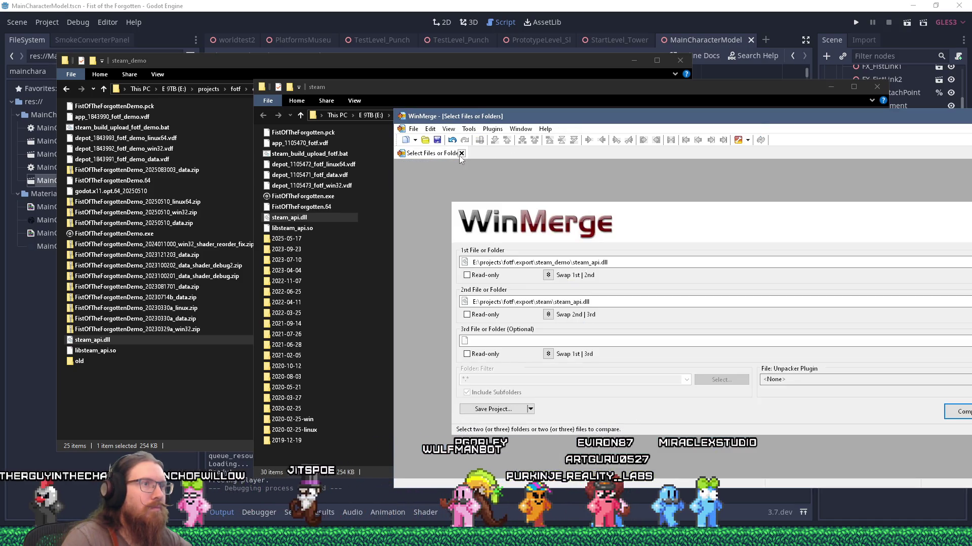
middle_click(459, 154)
- Compare the demo and full-game libsteam_api.so files, confirm they match, and close the tabs
left_click_drag(123, 352, 581, 256)
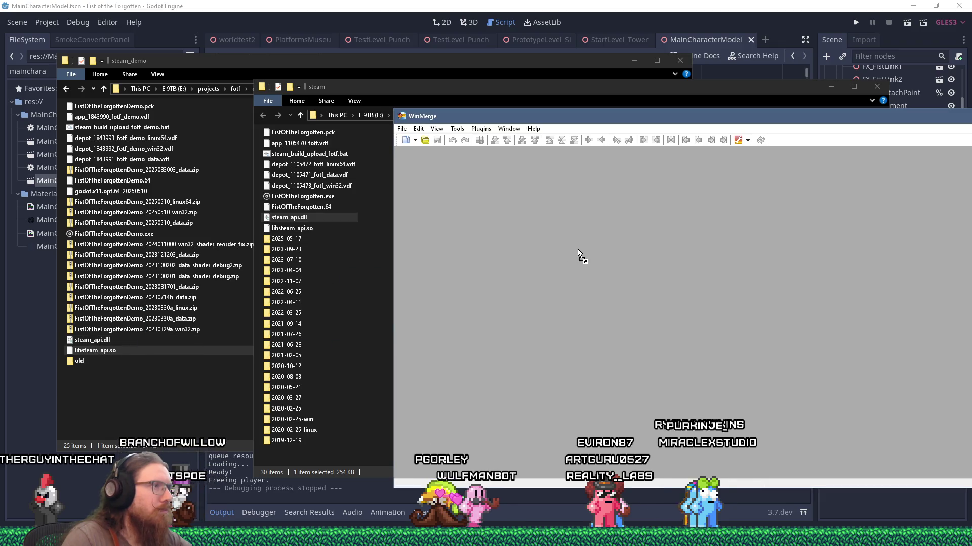
left_click_drag(291, 228, 581, 311)
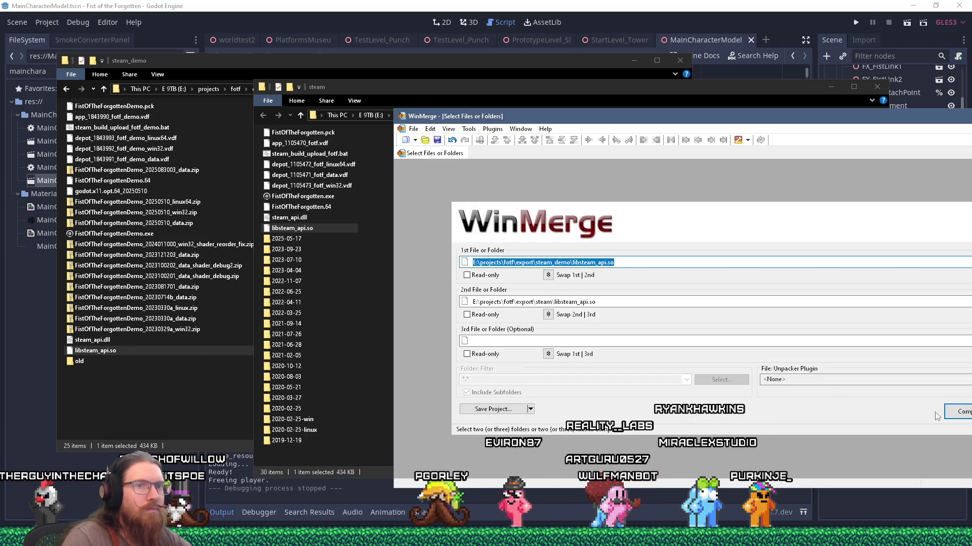
key("Return")
left_click(795, 332)
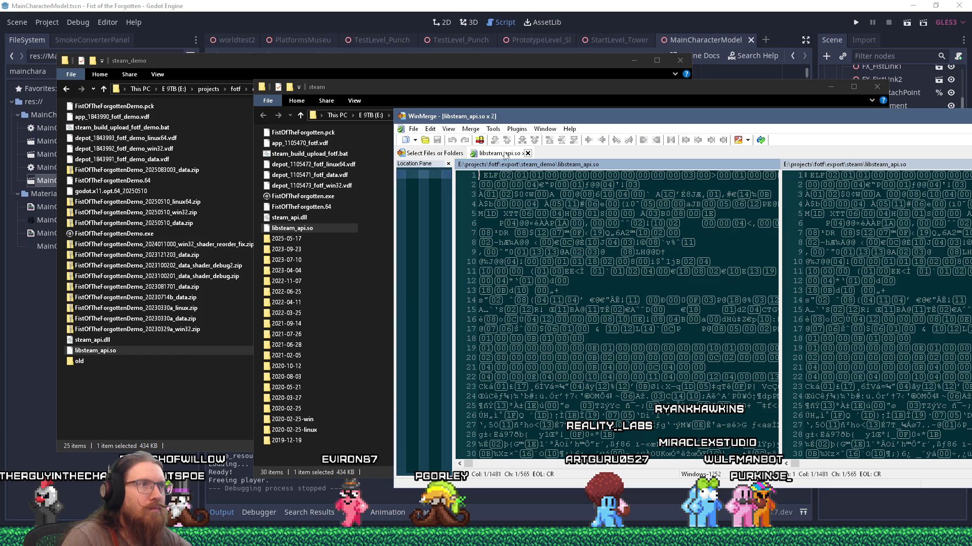
middle_click(488, 154)
middle_click(462, 153)
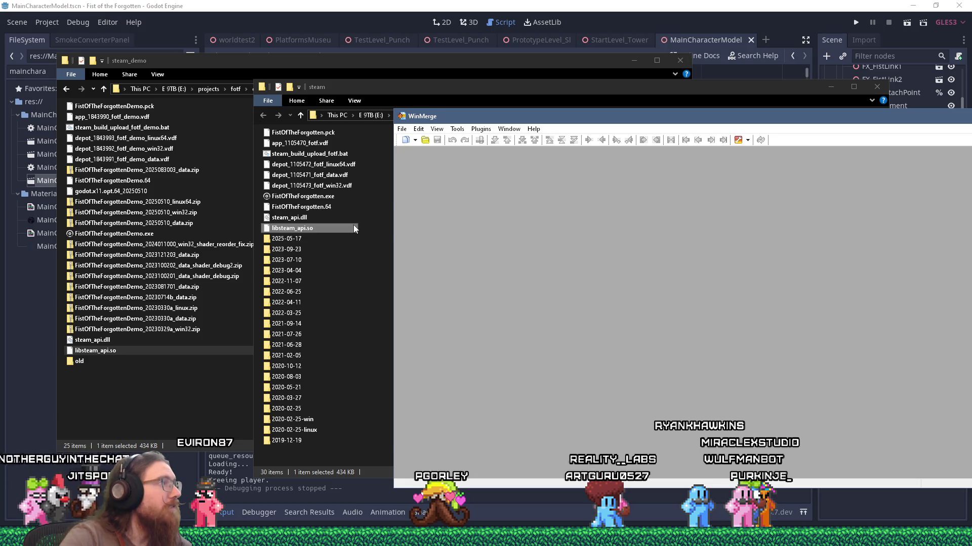
- Compare FistOfTheForgottenDemo.64 with FistOfTheForgotten.64, confirm they match, and close the comparison
left_click(323, 207)
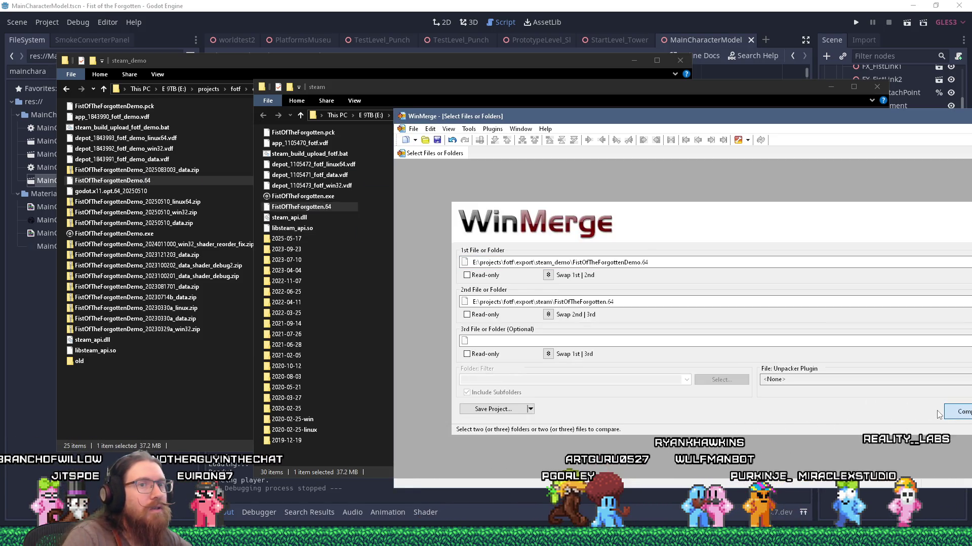
key("Return")
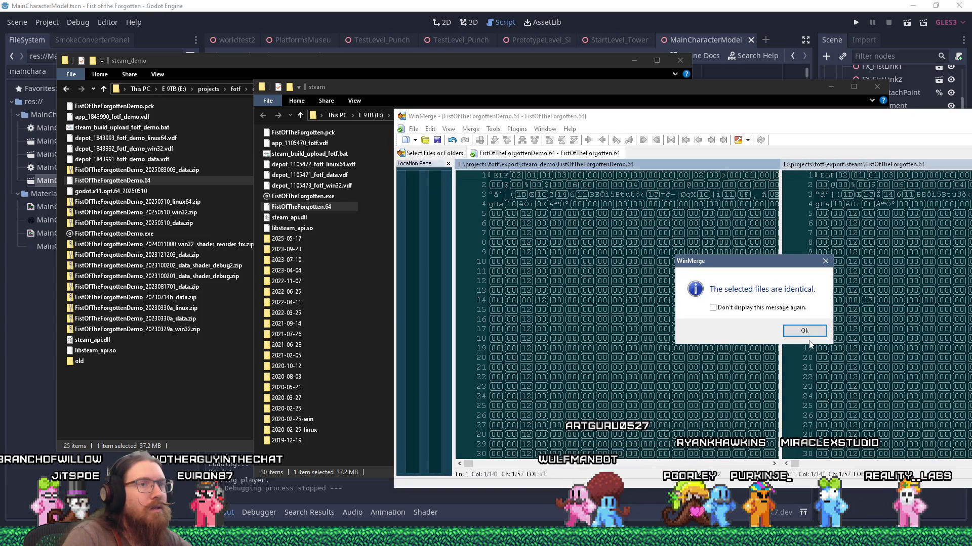
left_click(804, 331)
key("Escape")
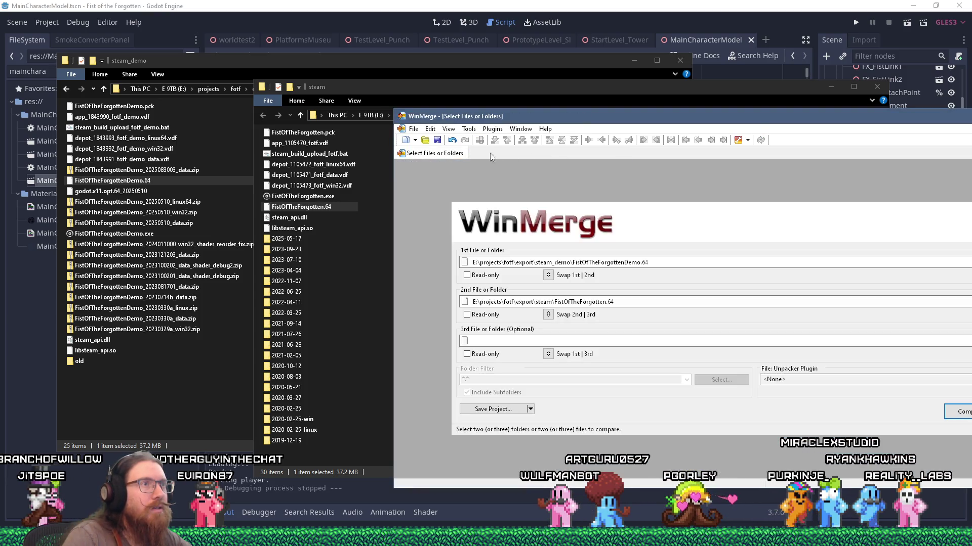
left_click(463, 154)
- Open app_1105470_fotf.vdf in Notepad++ using its Edit with Notepad++ context entry
mouse_move(434, 118)
left_mouse_down()
mouse_move(478, 111)
mouse_move(460, 119)
left_mouse_up()
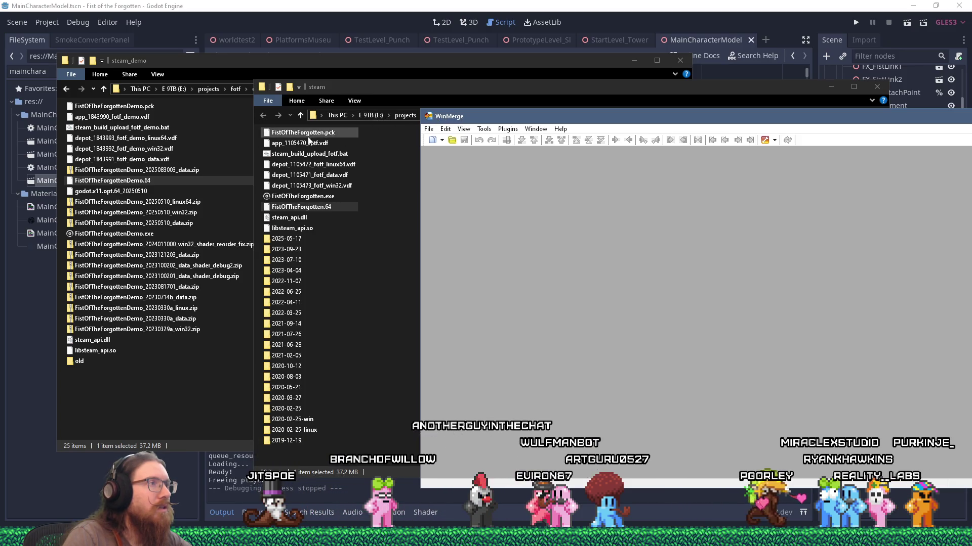
right_click(301, 144)
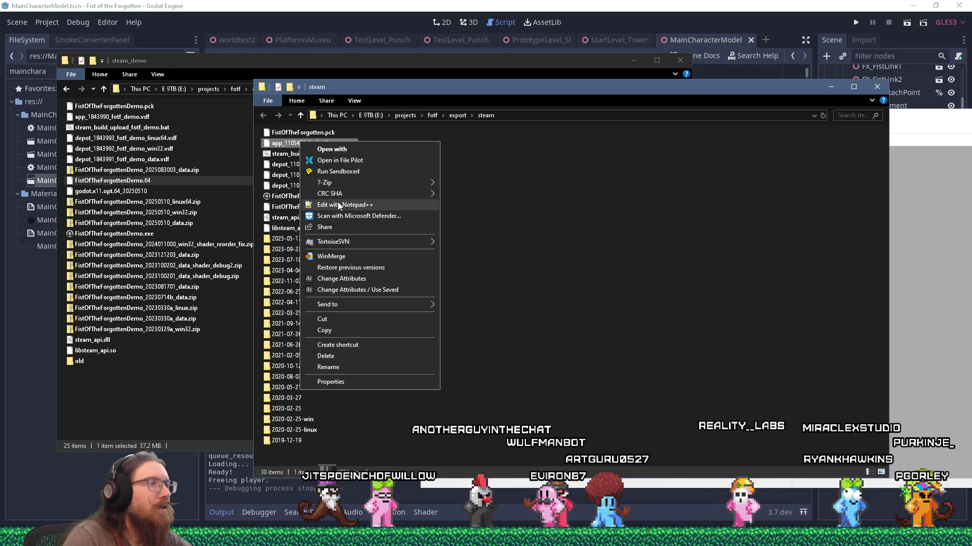
left_click(336, 205)
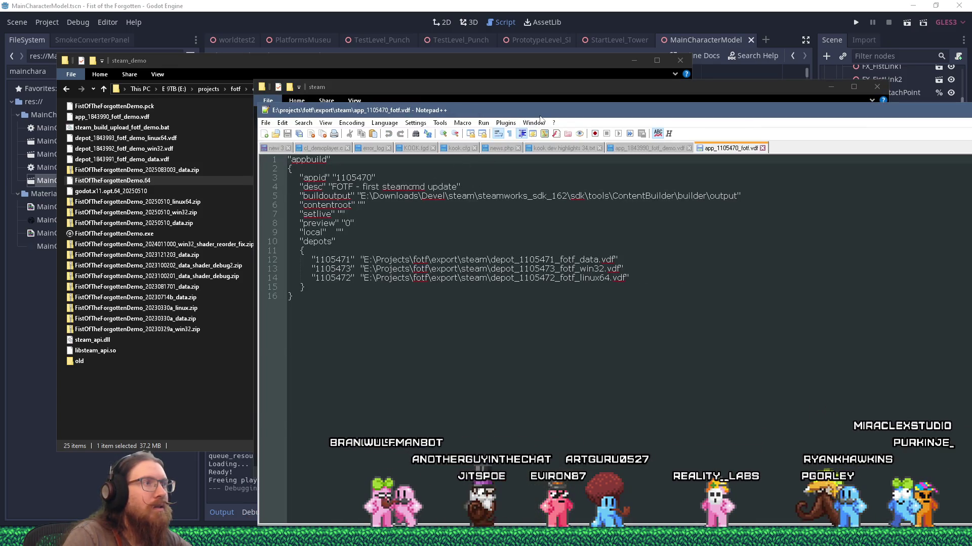
- Rewrite the vdf desc to 'Made background on RunicLevel_Portal prettier + WIP ruinic key secret on runic start'
left_click_drag(524, 110, 538, 160)
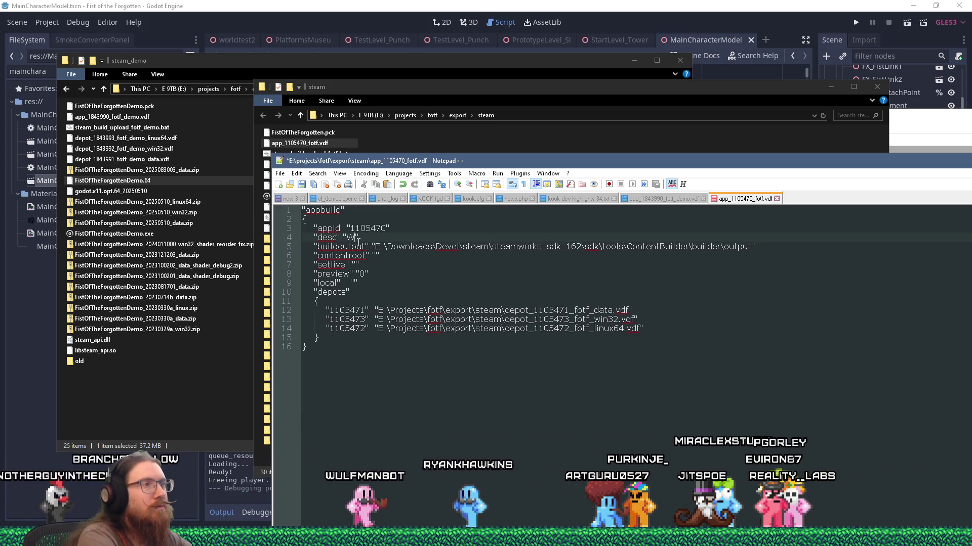
key("BackSpace")
type("Made ")
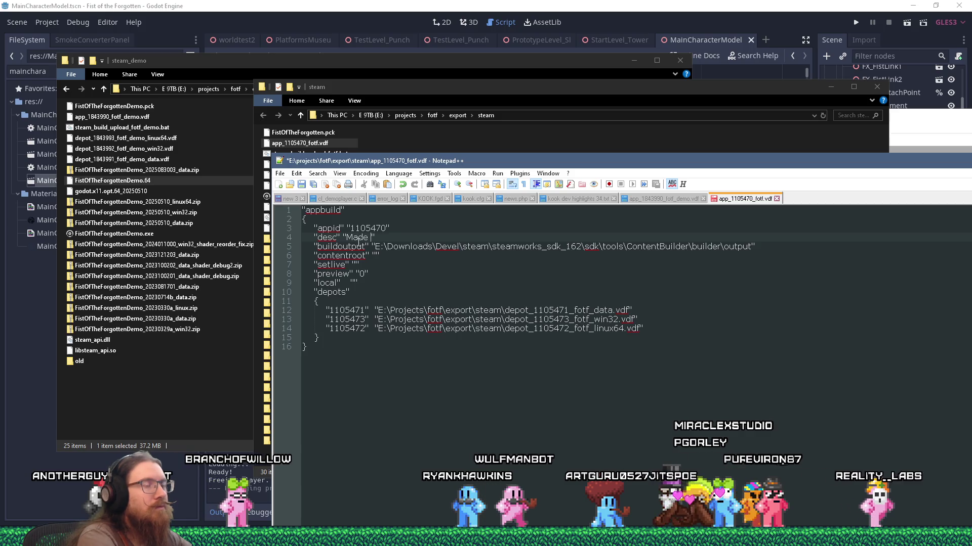
type("background ")
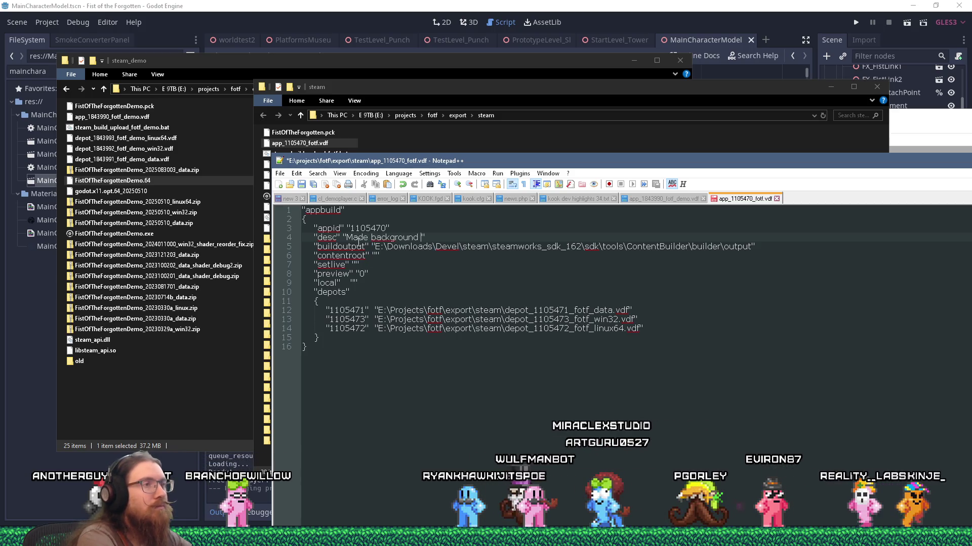
type("on RunicLevel_Portal prettier")
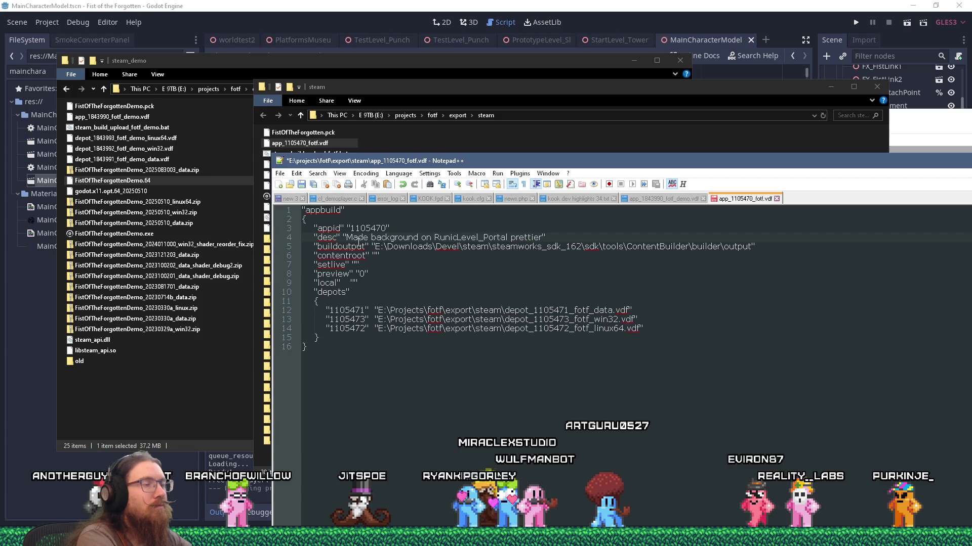
left_click(345, 237)
type("+ WIP")
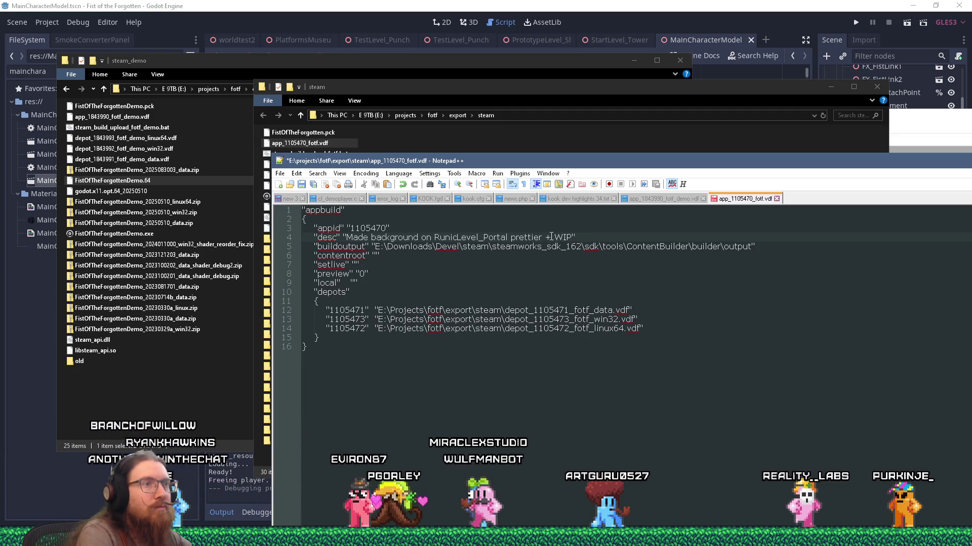
type("ruinic k")
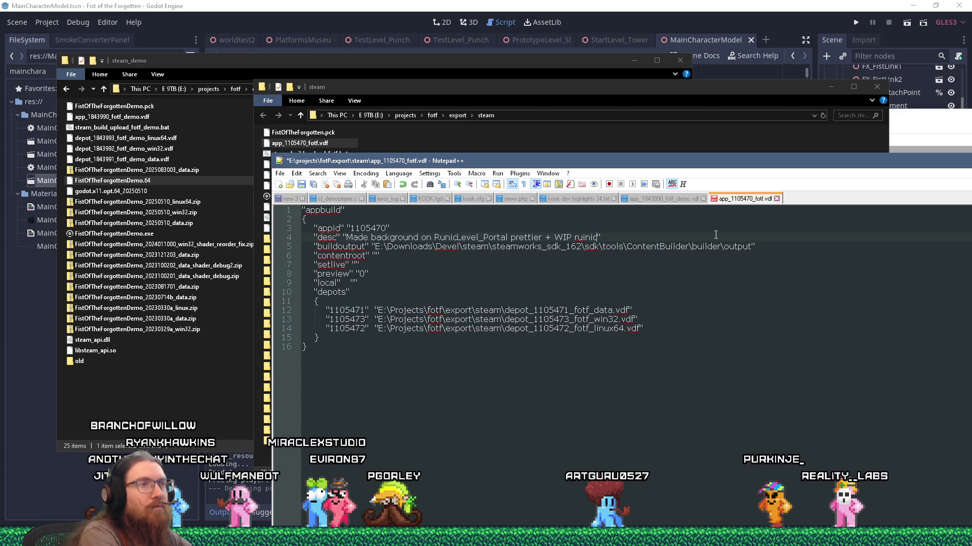
type("ey secret on ru")
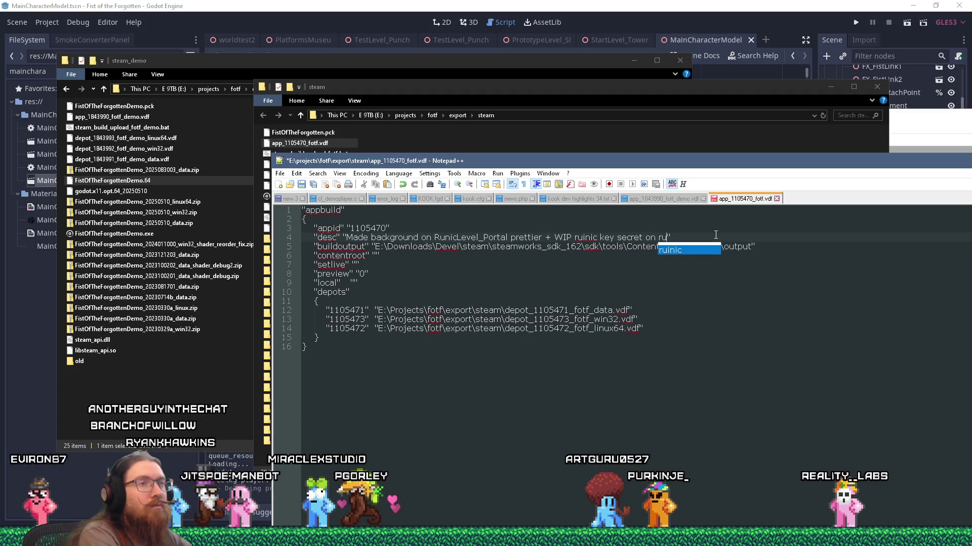
type("nic start")
key("shift+Home")
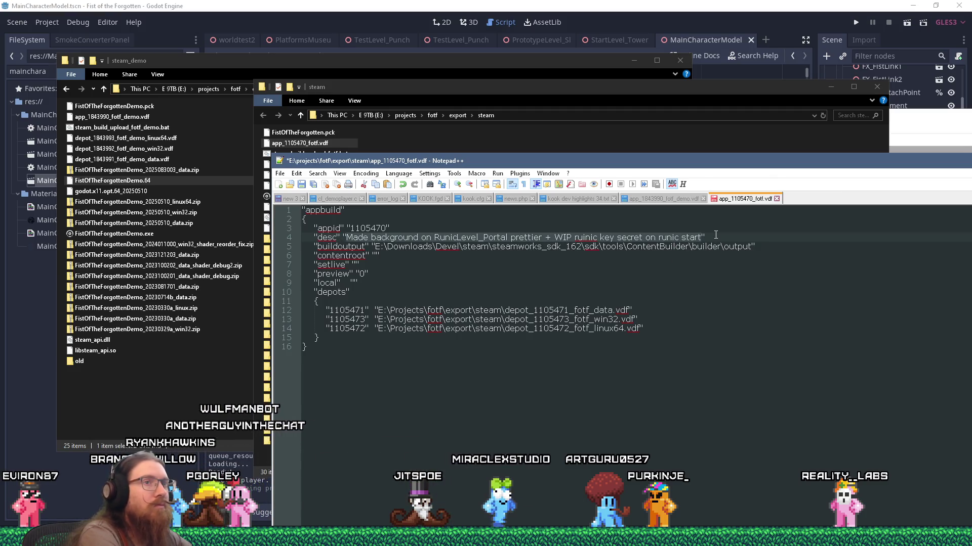
left_click(605, 117)
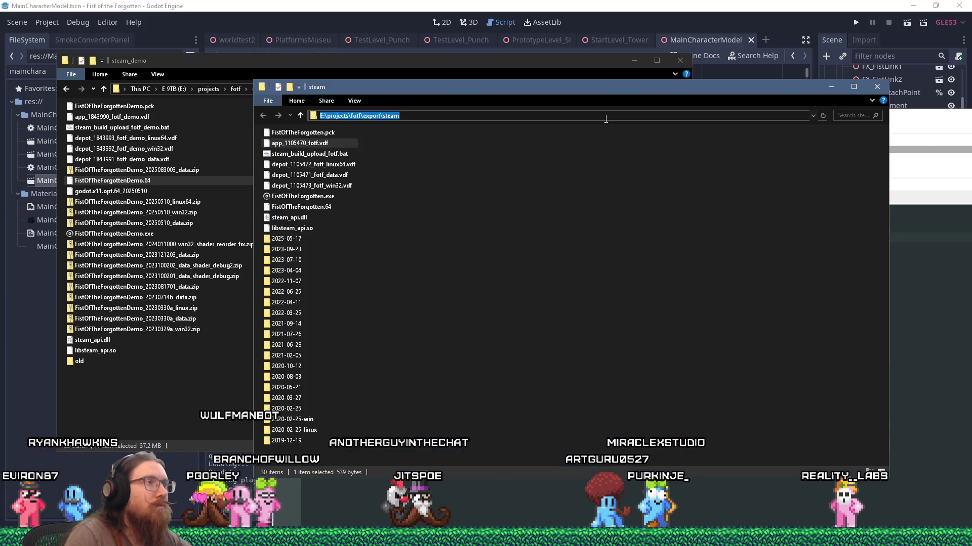
- Launch Command Prompt in E:\projects\fotf\export\steam via cmd in the address bar, moved aside
left_click(332, 133)
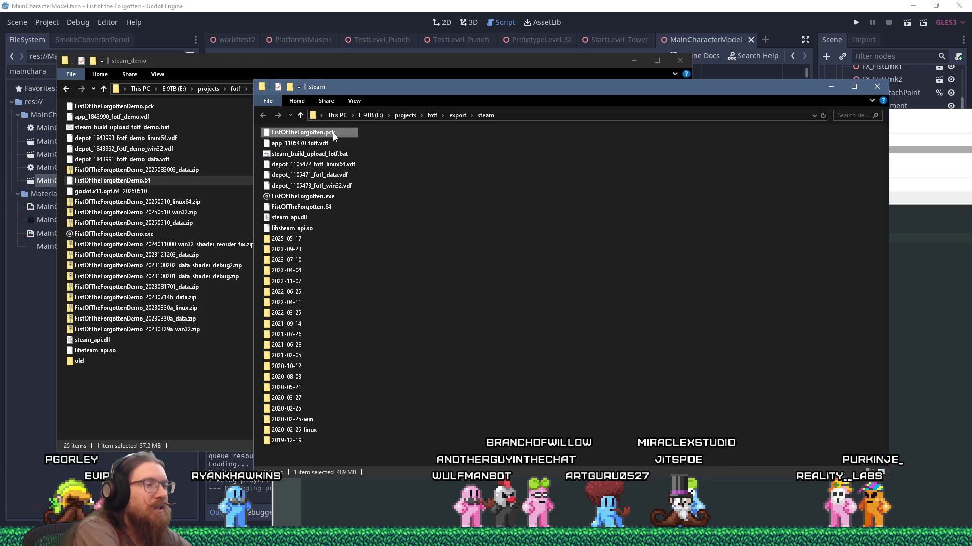
left_click(521, 114)
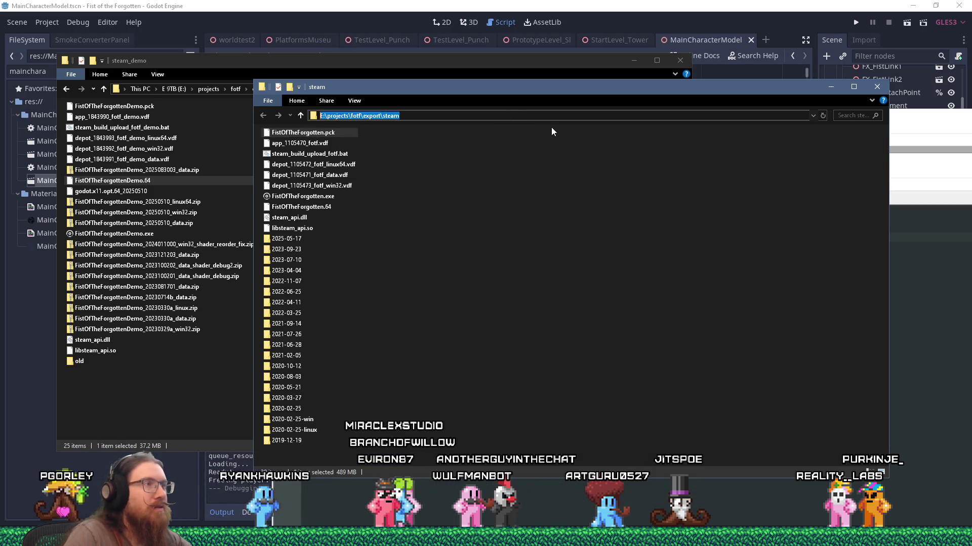
type("cmd")
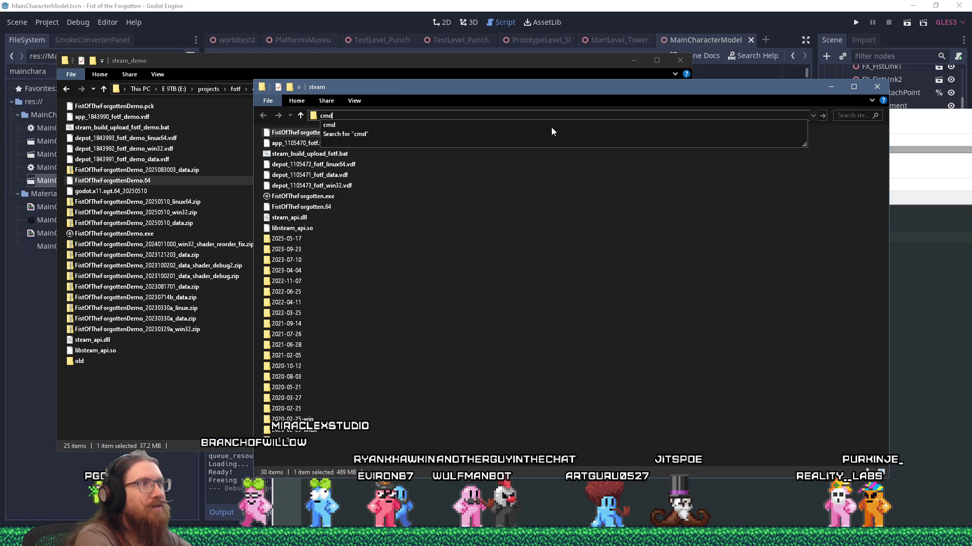
key("Return")
left_click_drag(350, 36, 0, 35)
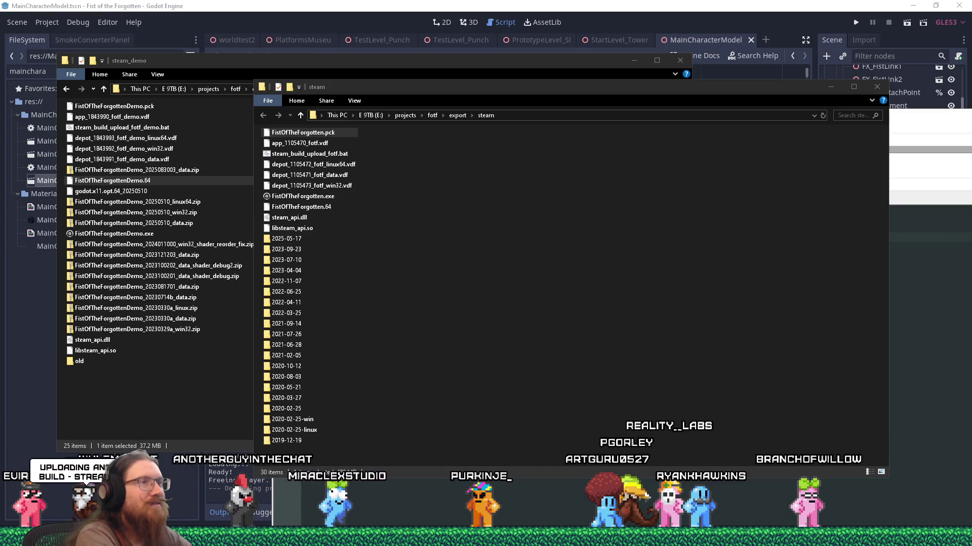
key("alt+Tab")
key("alt+Tab")
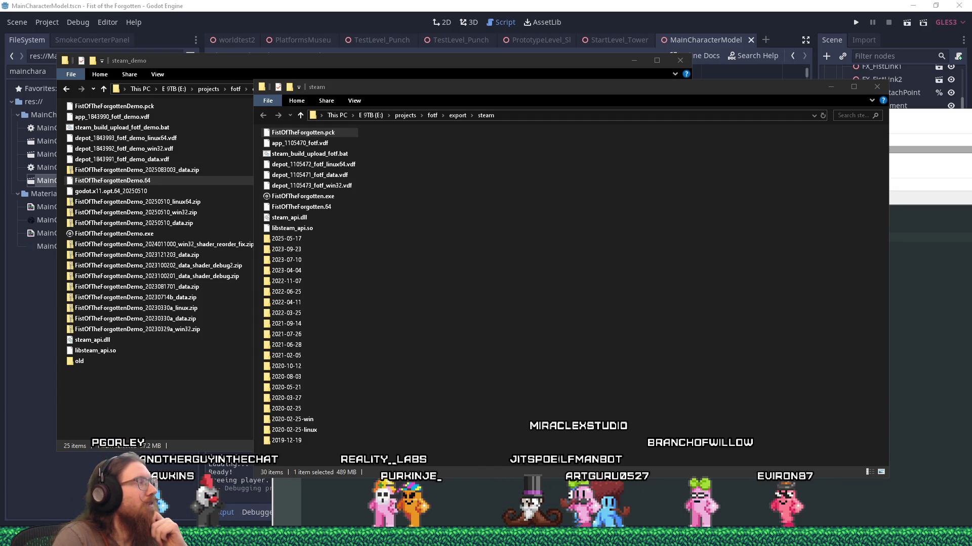
left_click(266, 26)
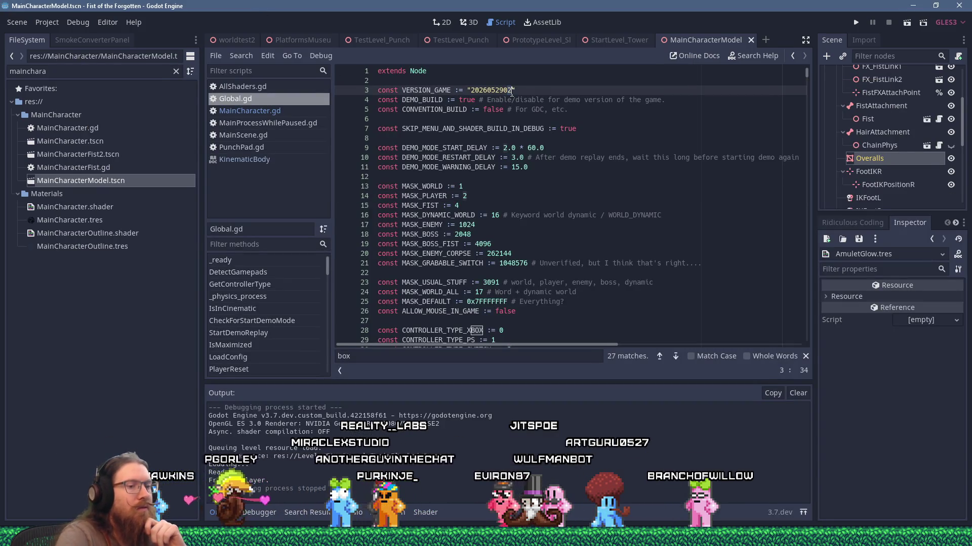
key("BackSpace")
type("3")
double_click(466, 100)
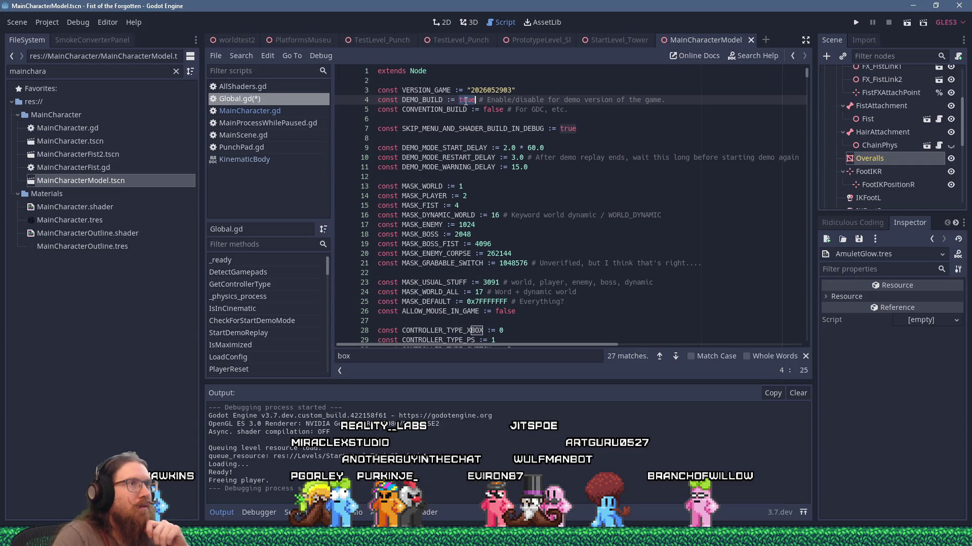
type("false")
key("ctrl+s")
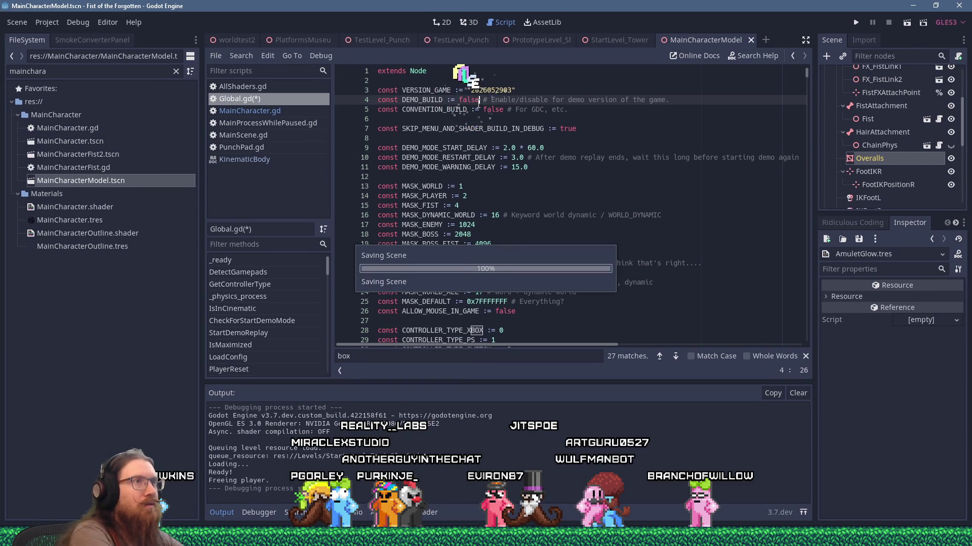
- Open the Export dialog from the Project menu
left_click(507, 109)
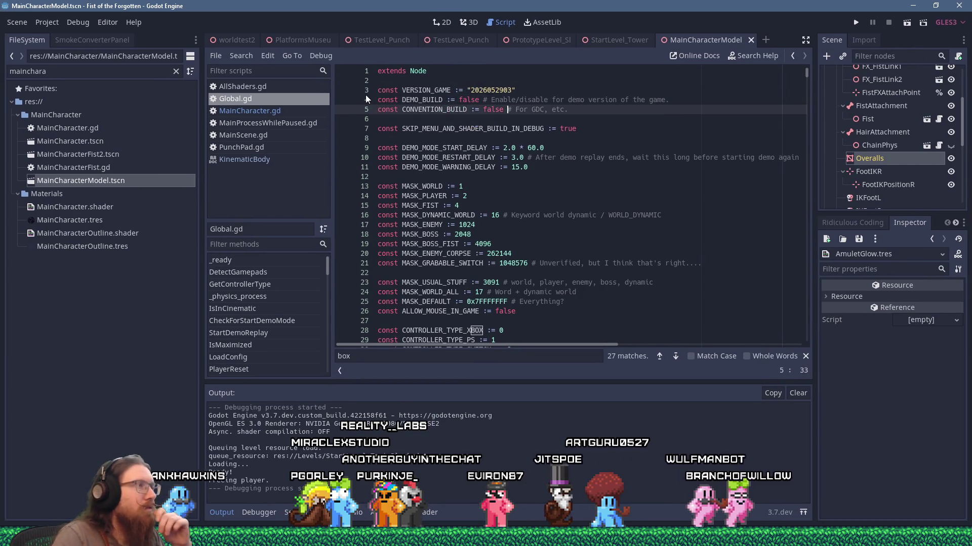
left_click(57, 25)
left_click(62, 86)
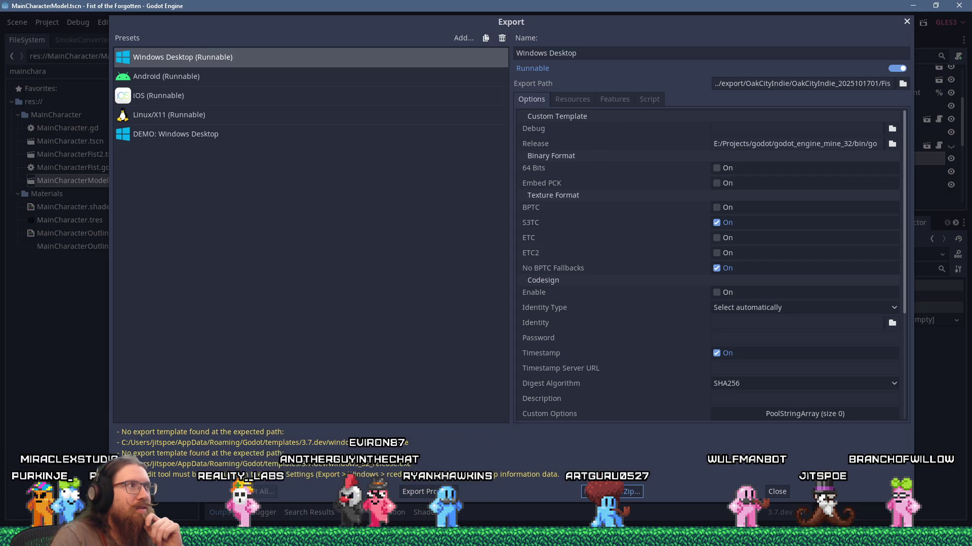
- Export the data pack to /Projects/fotf/export/steam, replacing the existing FistOfTheForgotten.pck, and close the Export dialog
left_click(612, 491)
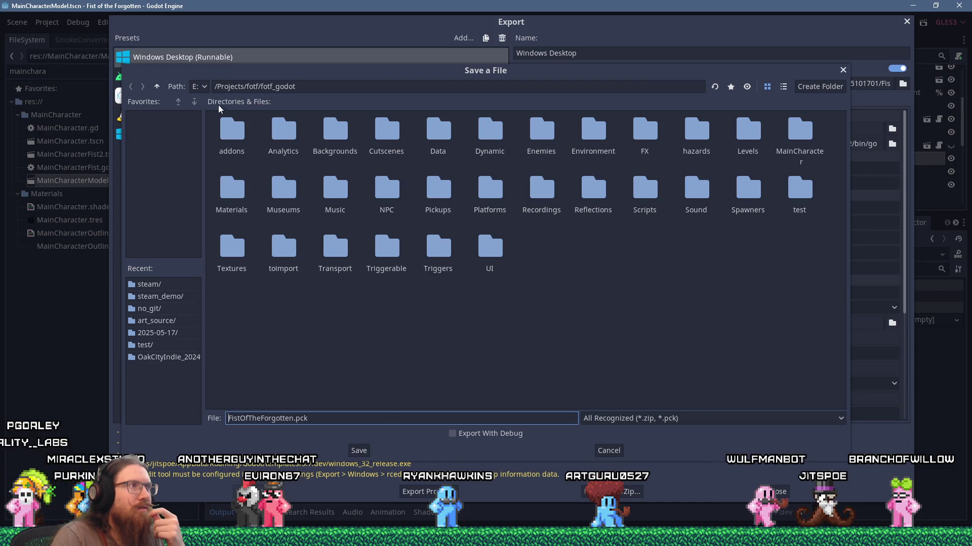
left_click(157, 87)
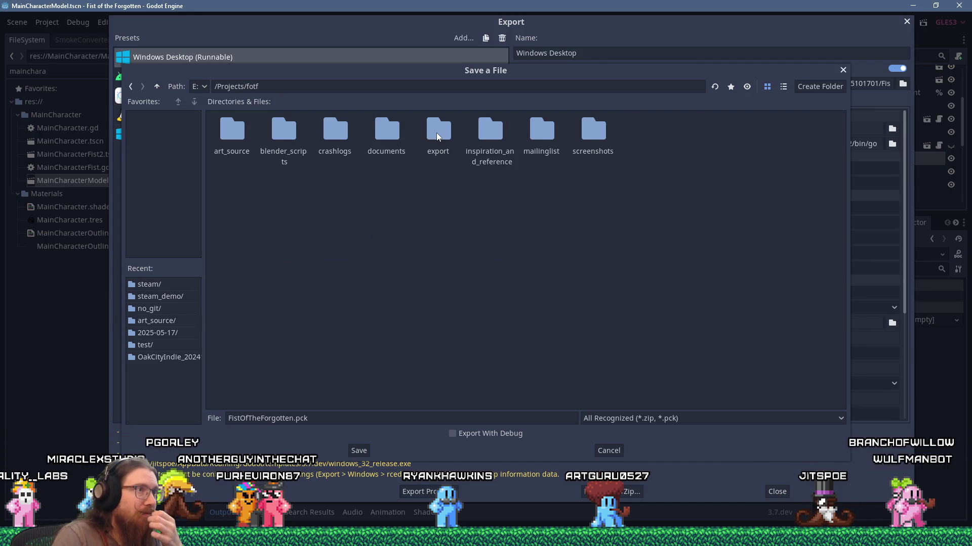
double_click(437, 135)
double_click(386, 130)
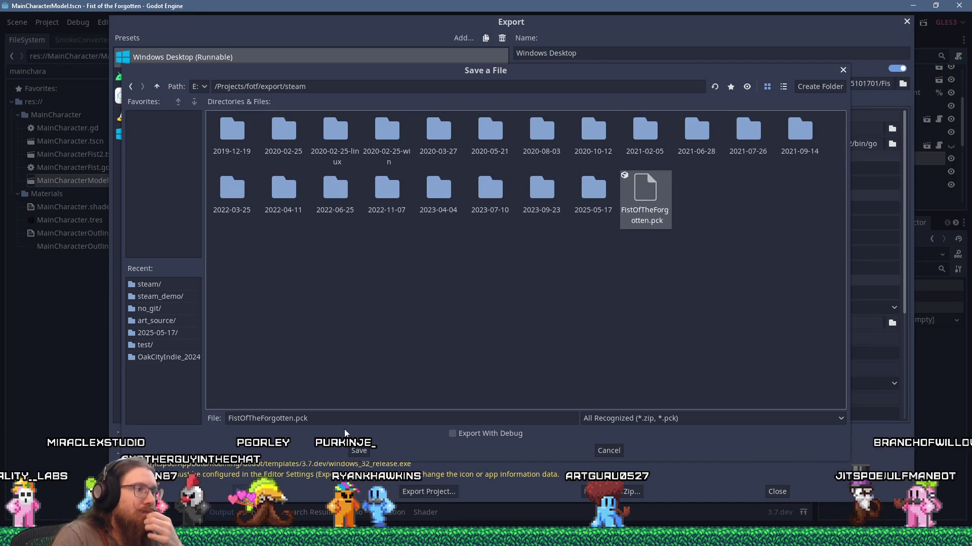
left_click(359, 450)
left_click(465, 282)
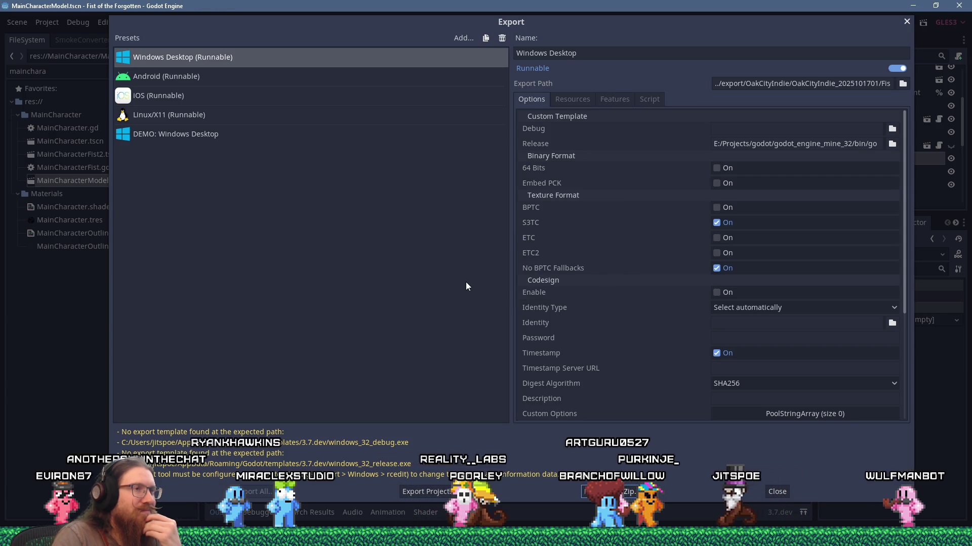
left_click(775, 491)
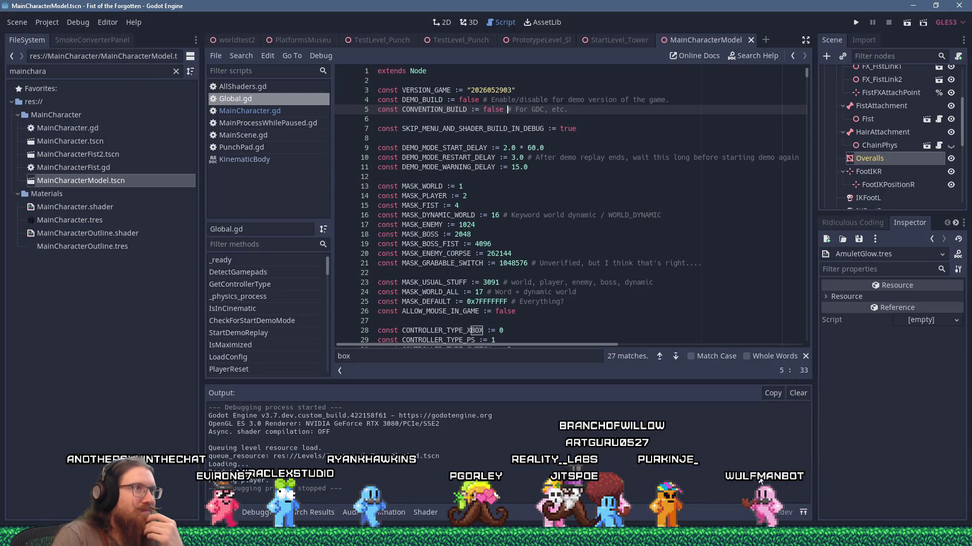
left_click(238, 537)
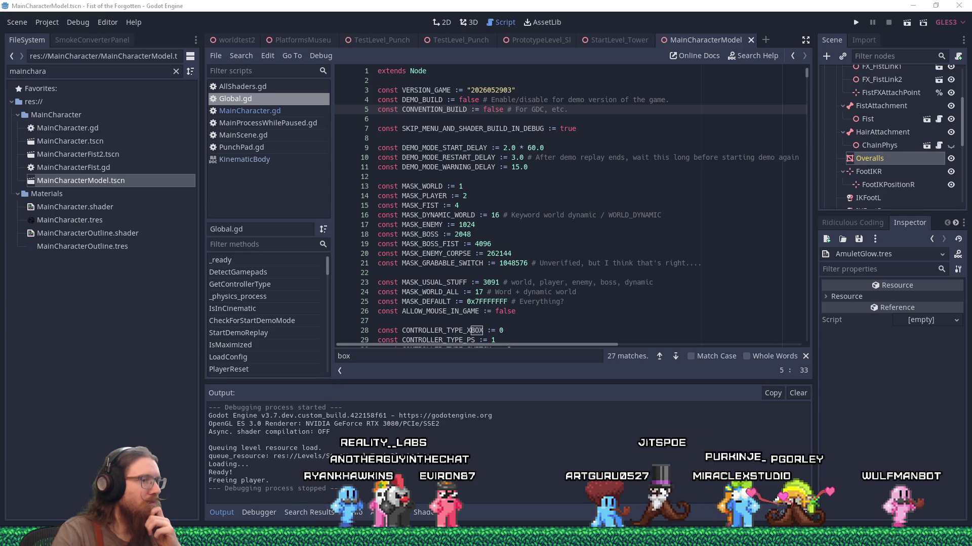
- Copy the selected desc line from app_1105470_fotf.vdf, then return to the Steam library
key("alt+Tab")
right_click(392, 241)
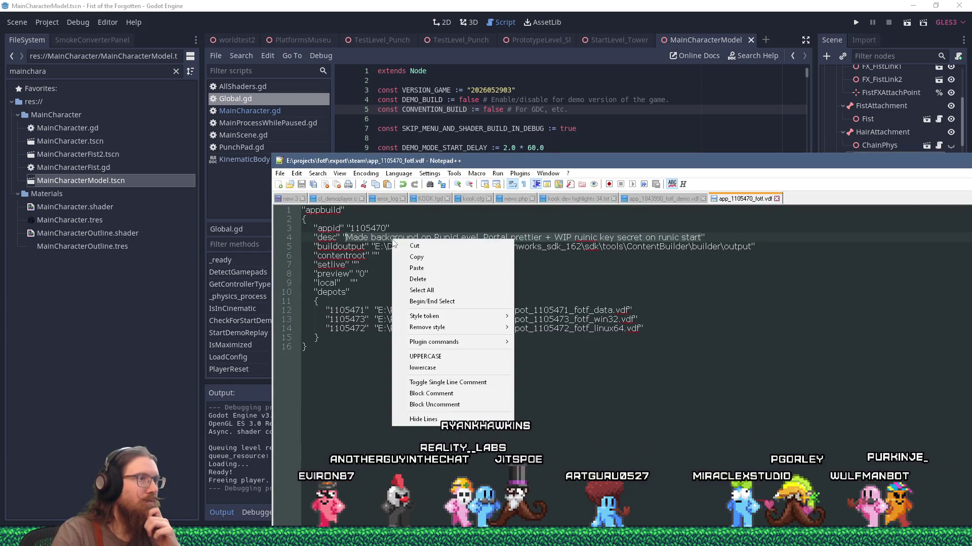
left_click(434, 262)
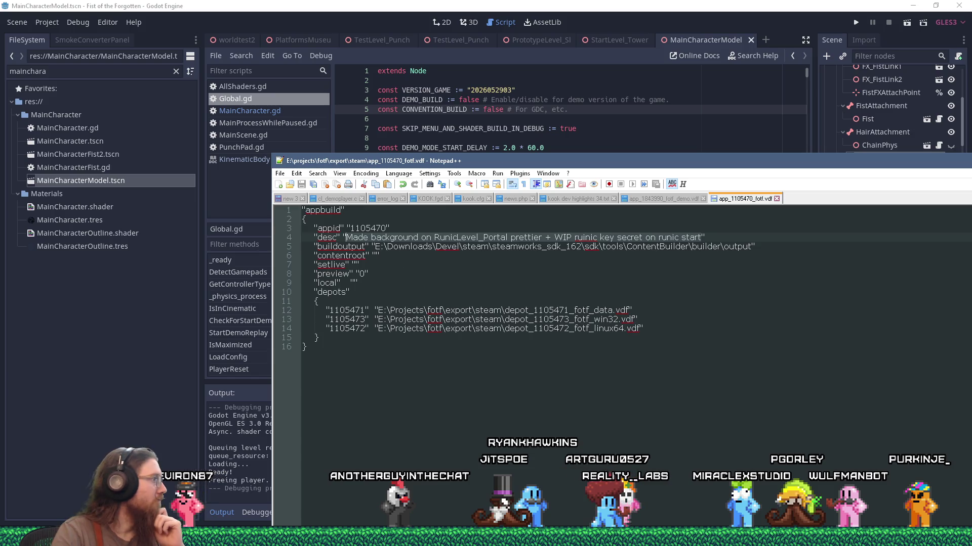
key("alt+Tab")
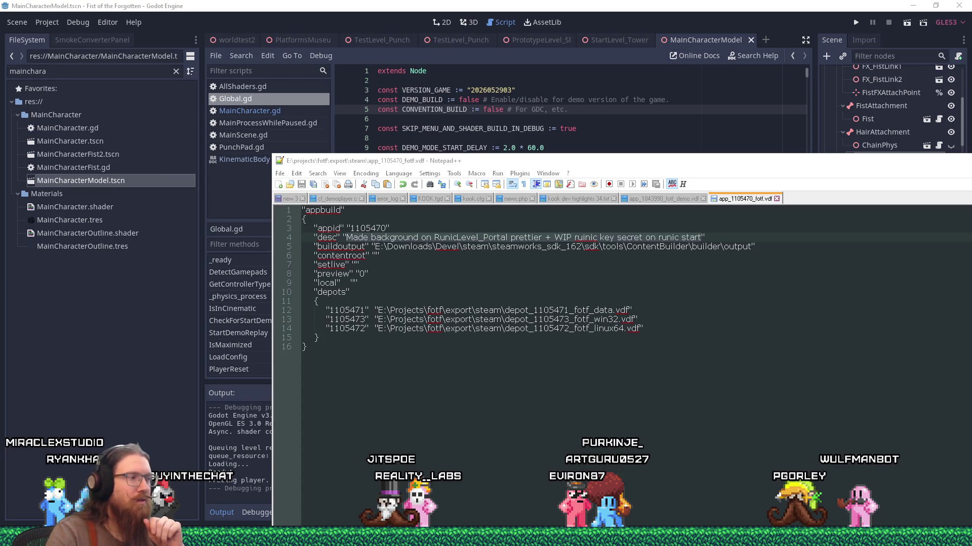
key("alt+Tab")
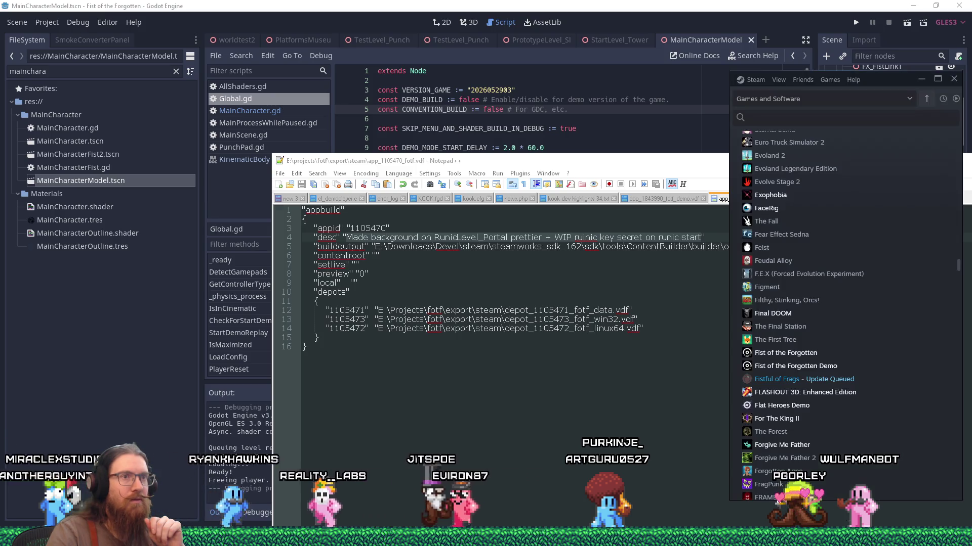
- Verify integrity of Fist of the Forgotten's installed files from its Steam Properties
right_click(805, 354)
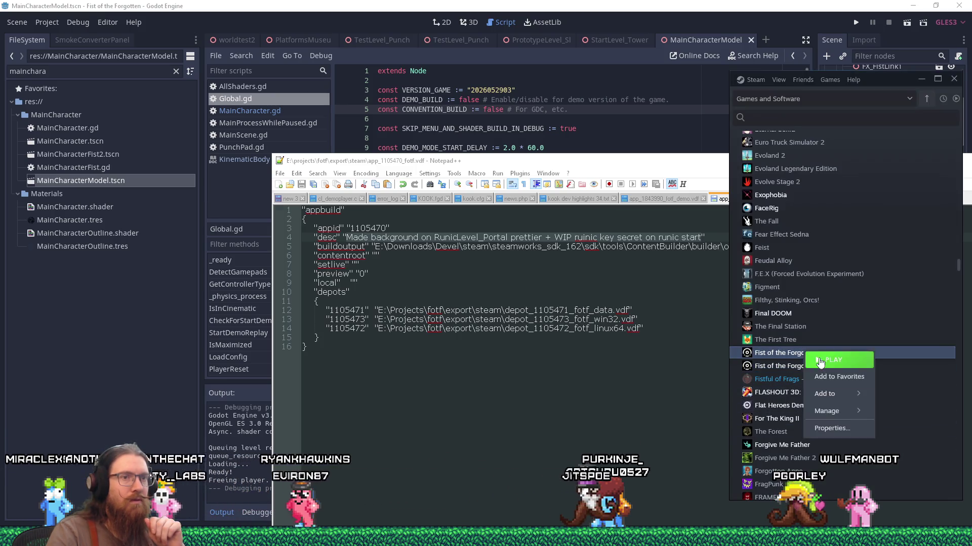
left_click(831, 428)
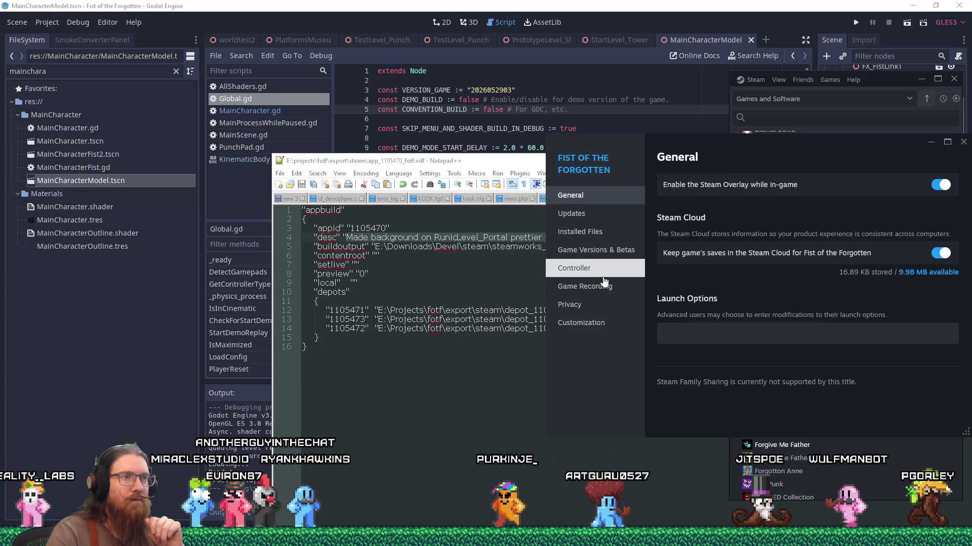
left_click(590, 233)
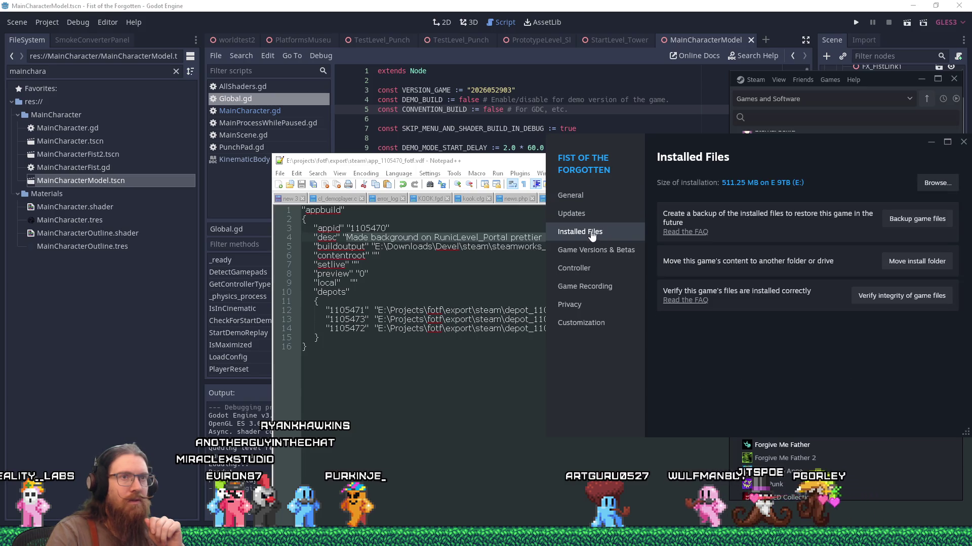
left_click(875, 296)
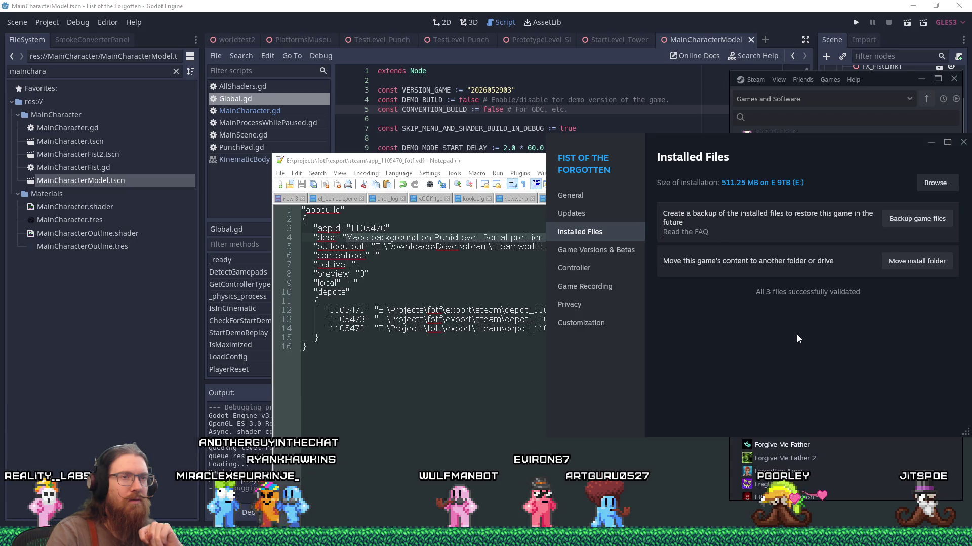
left_click_drag(813, 149, 436, 141)
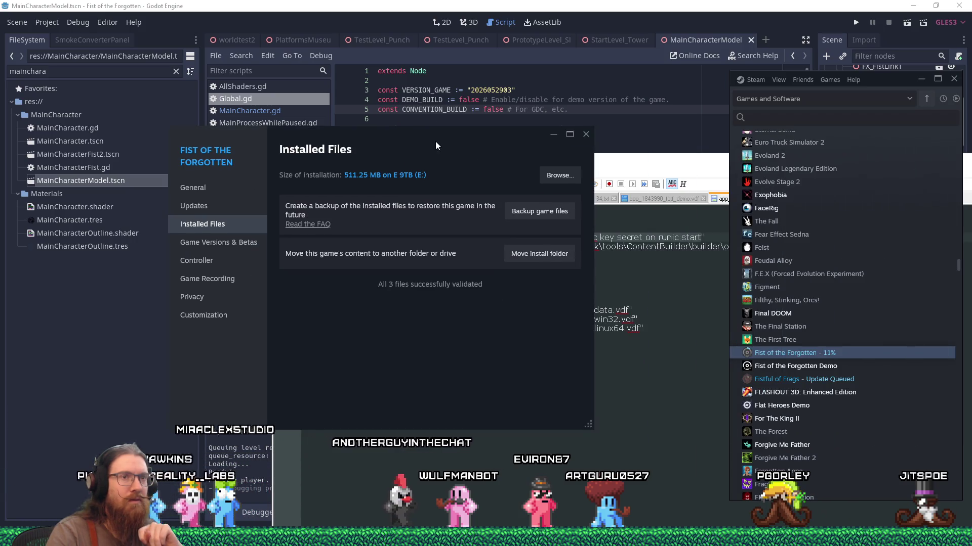
- Close the Properties window and let the Fist of the Forgotten download complete
left_click(585, 134)
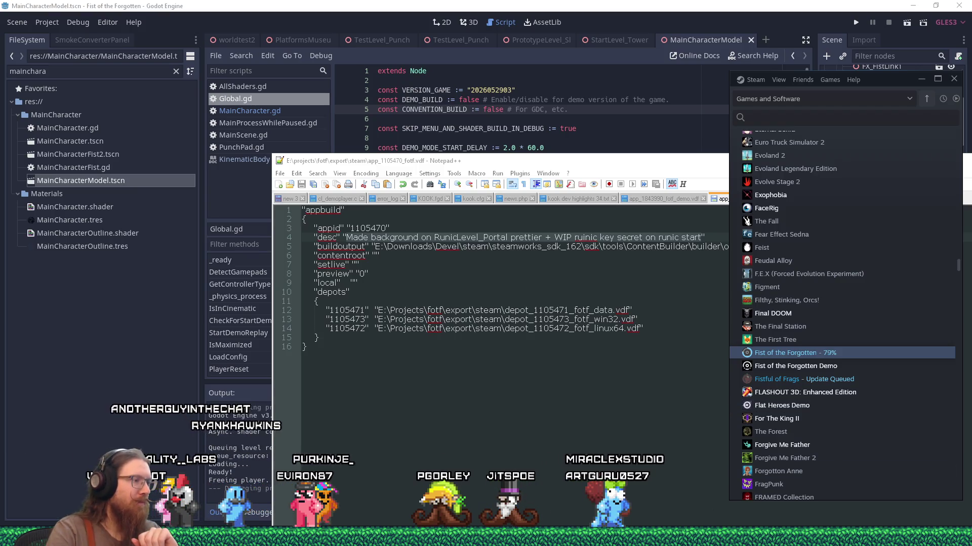
mouse_move(485, 537)
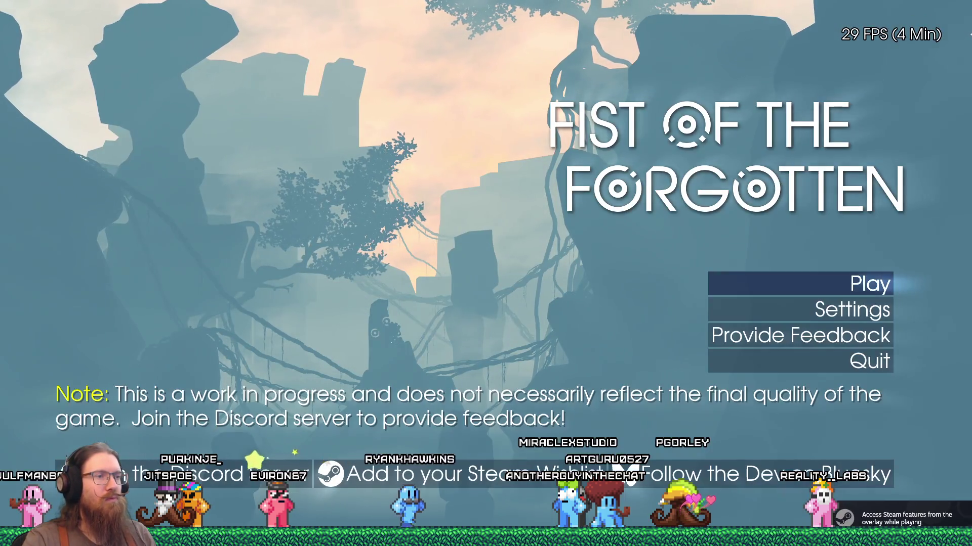
left_click(821, 293)
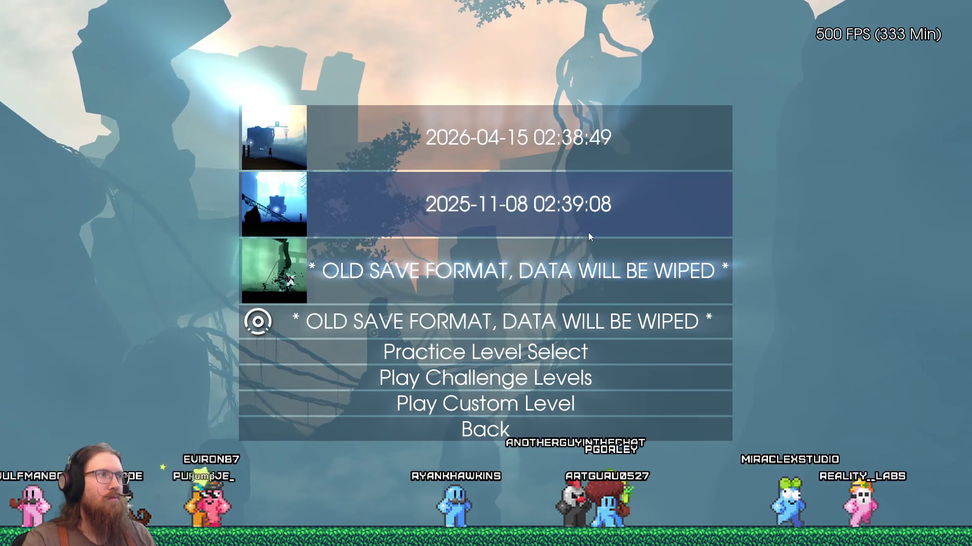
left_click(560, 160)
left_click(466, 177)
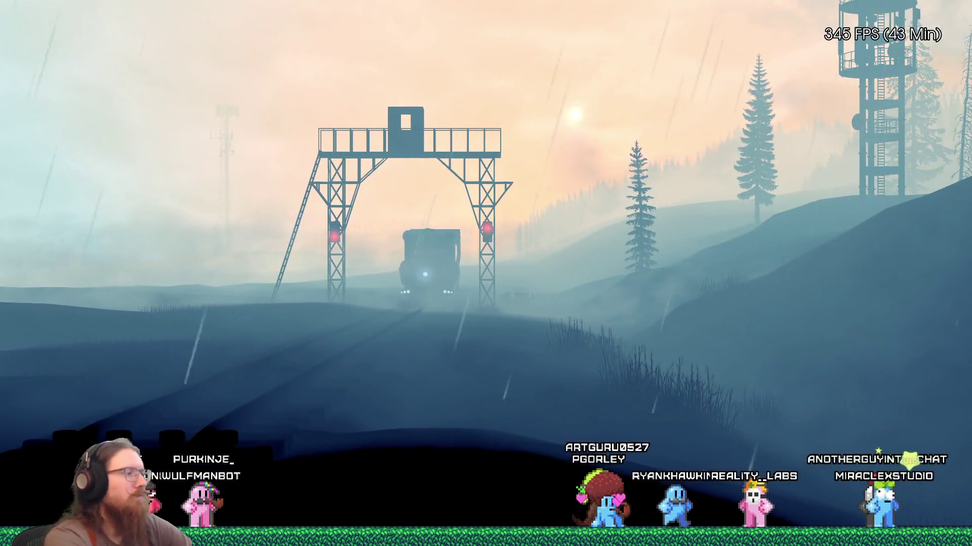
key("grave")
key("grave")
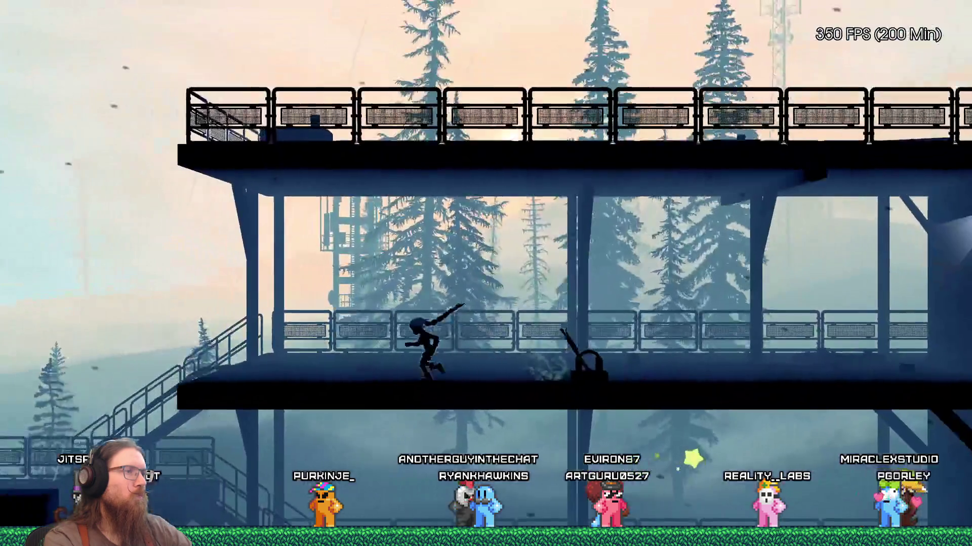
key("grave")
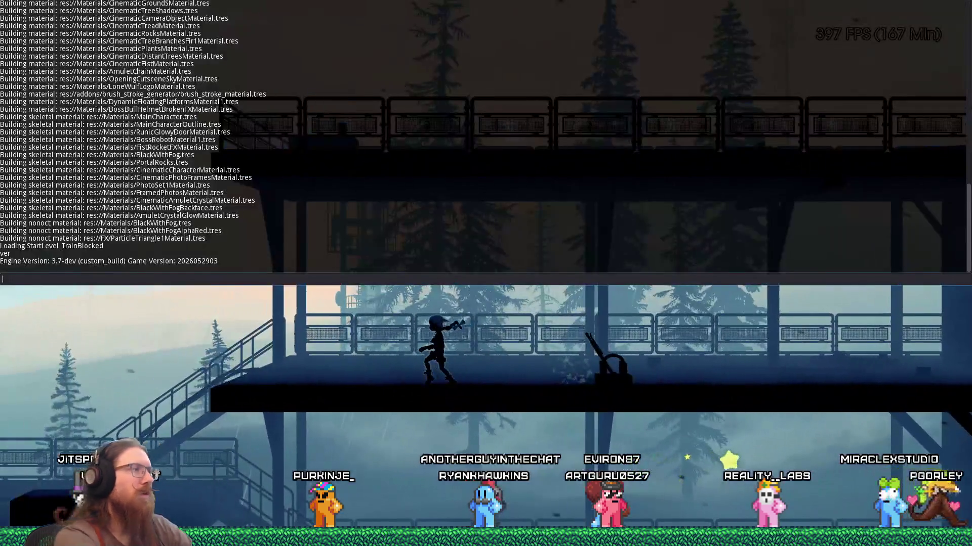
- Skip ahead with nextlevel through StartLevel_Graveyard to StartLevel_End
key("Return")
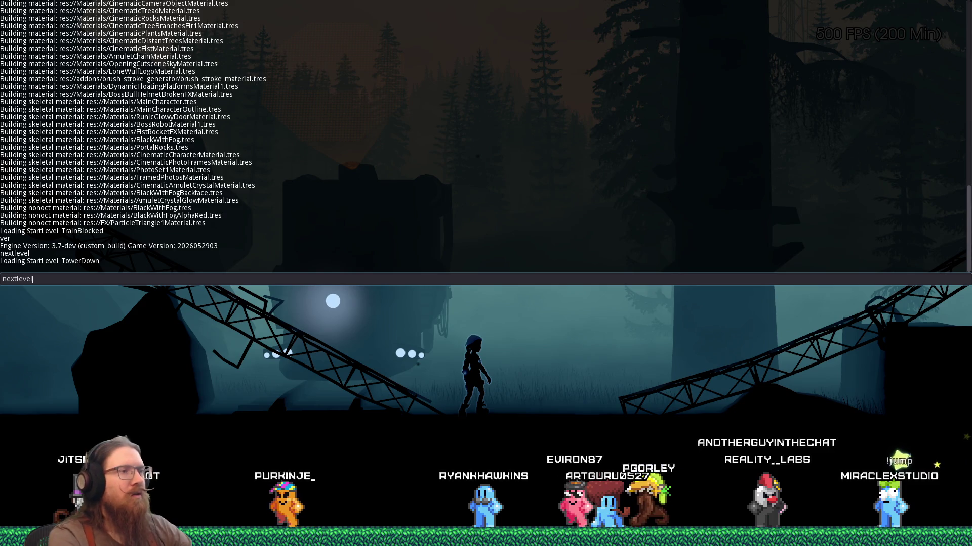
key("Return")
key("grave")
key("Return")
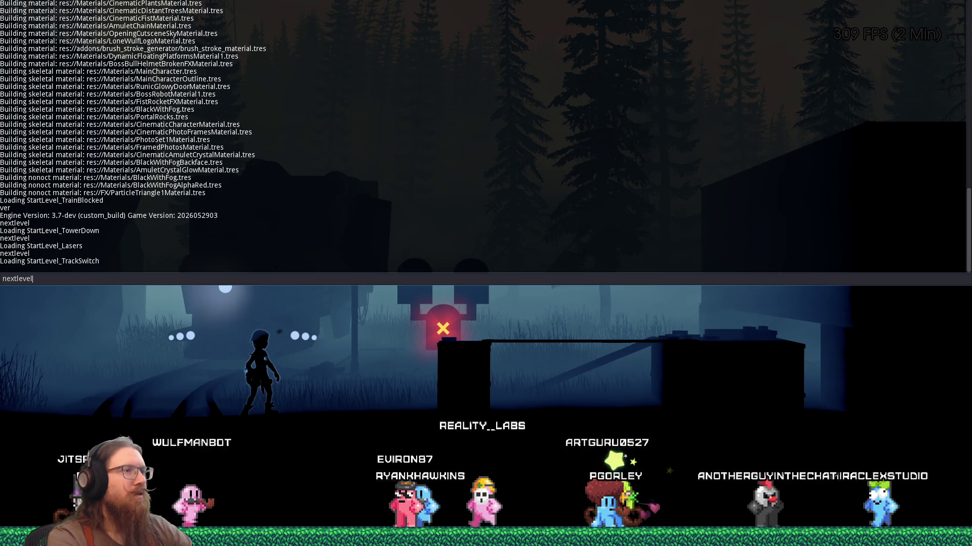
key("Return")
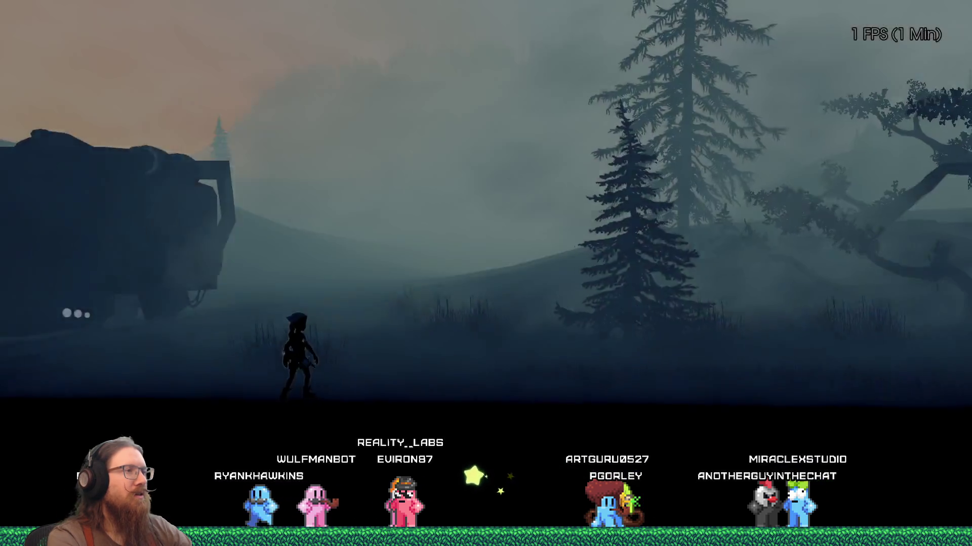
key("grave")
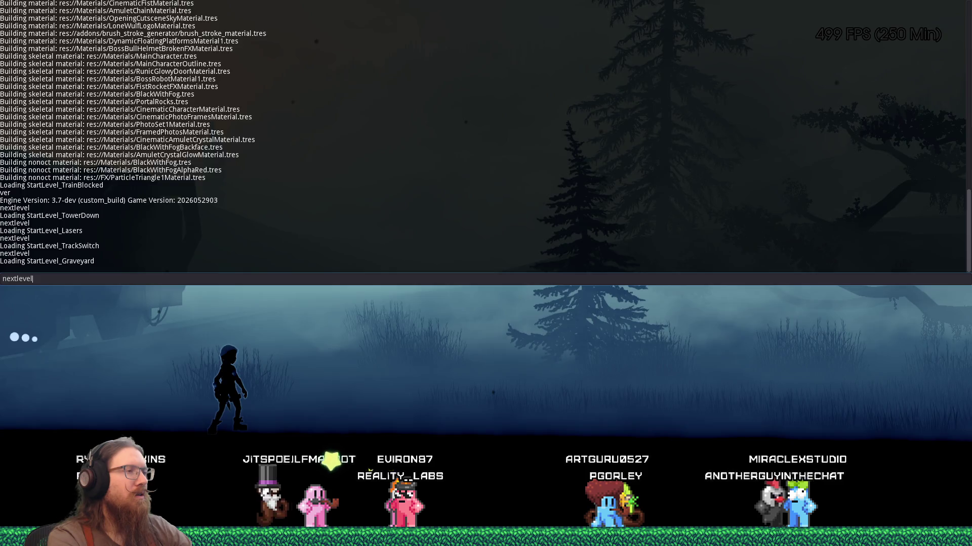
key("Return")
- Continue skipping through RunicLevel_Start and RunicLevel_FirstEnemies to RunicLevel_Boss
key("grave")
key("Up")
key("Return")
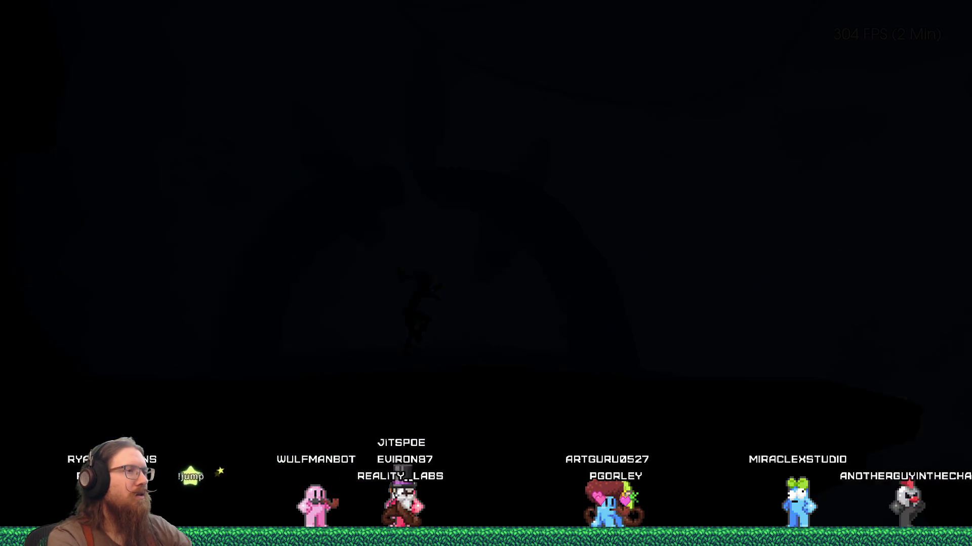
key("grave")
key("Up")
key("Return")
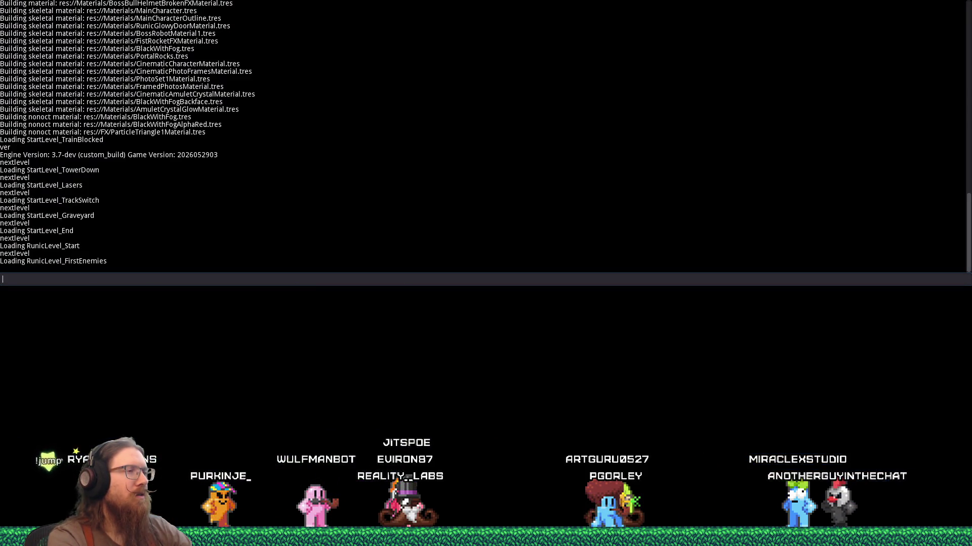
key("grave")
type("nextlevel")
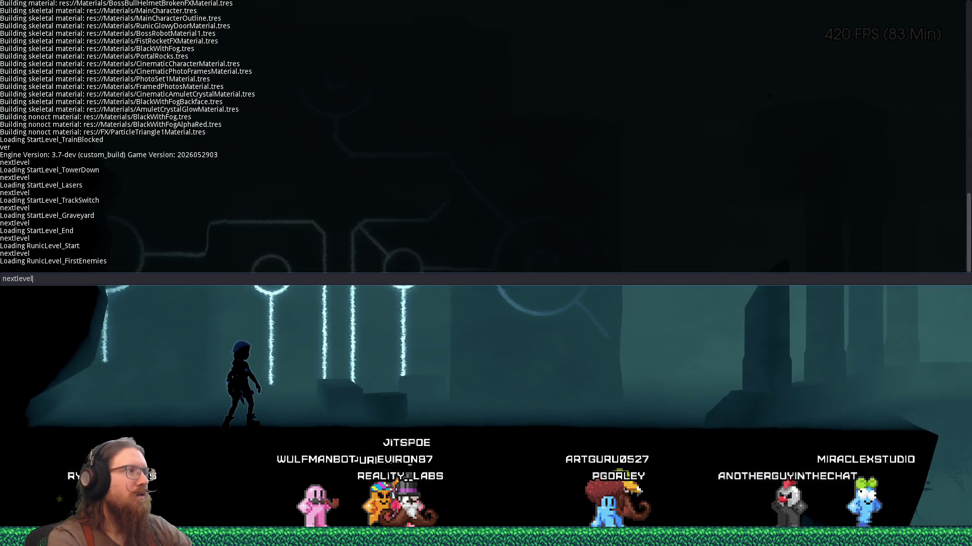
key("Return")
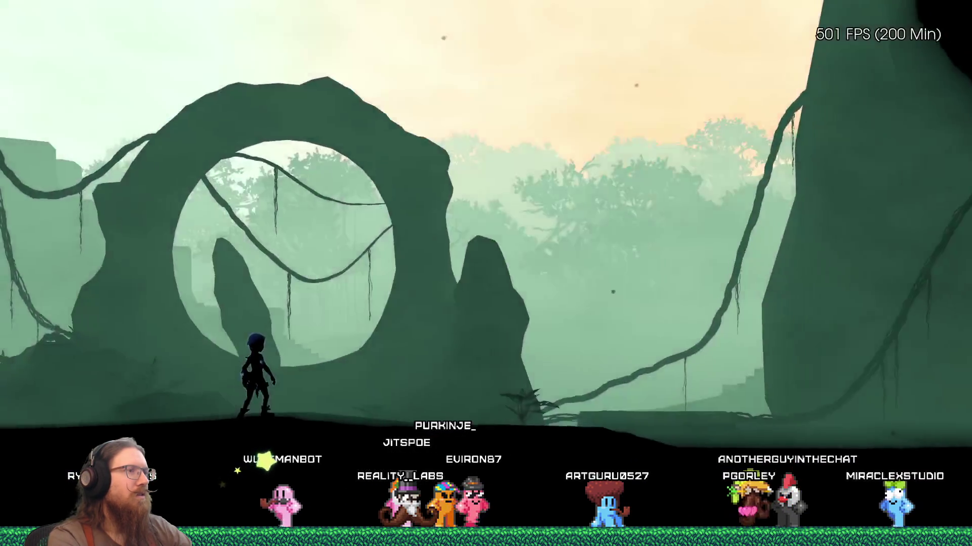
- Skip past the castle arches level to RunicLevel_PowerSpheres and run through the hillside
key("grave")
key("Return")
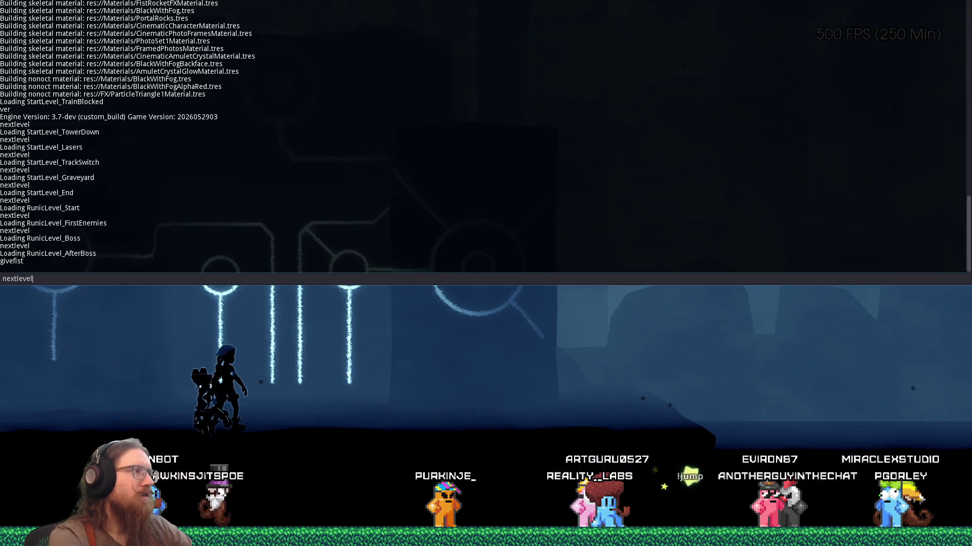
key("Return")
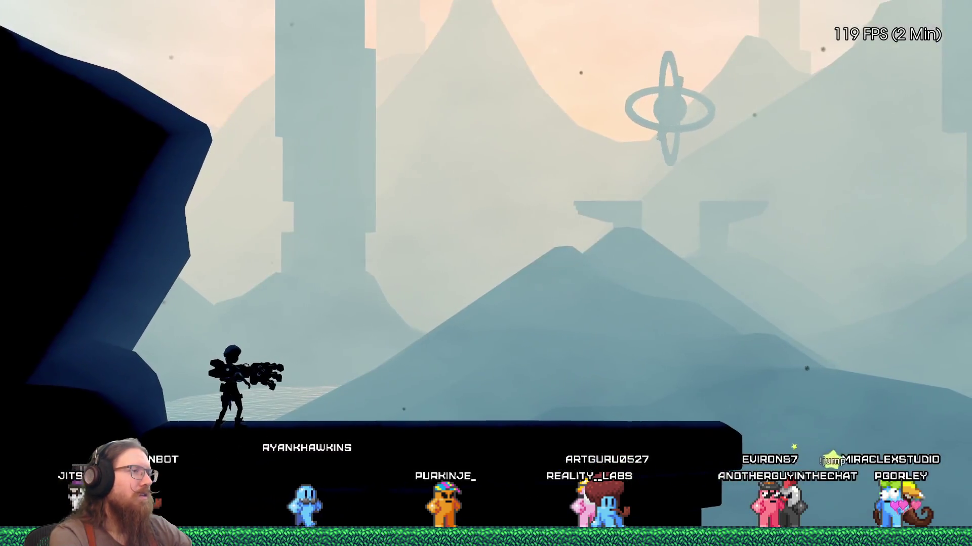
key("Return")
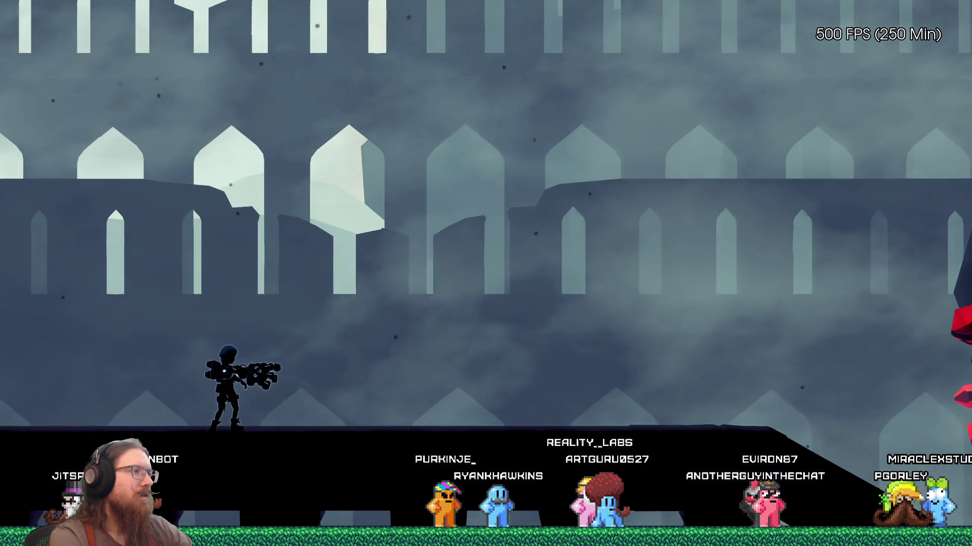
key("space")
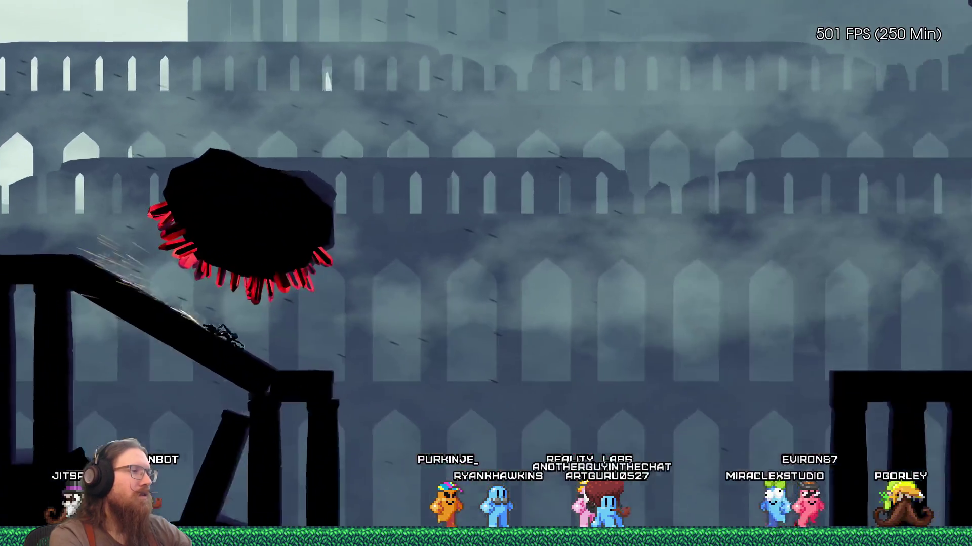
key("grave")
key("Up")
key("Return")
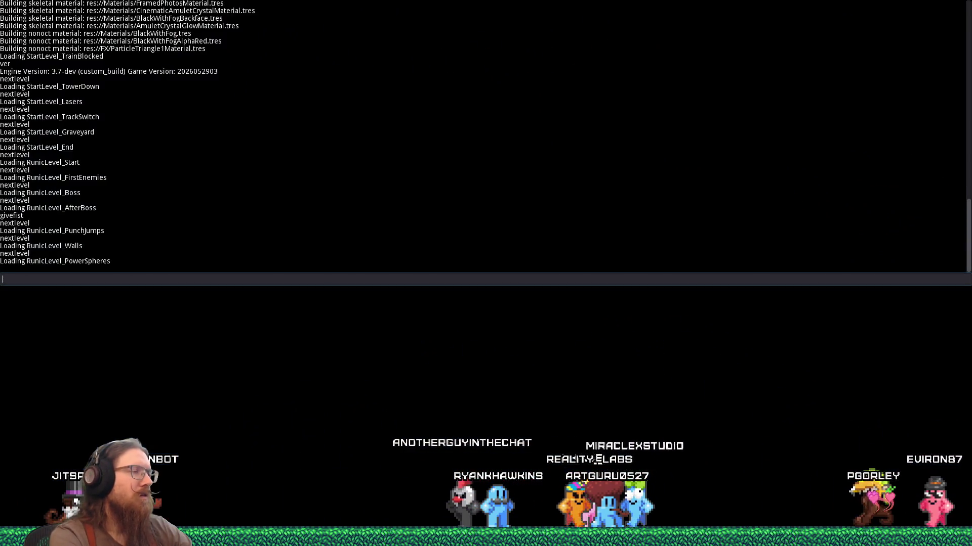
key("space")
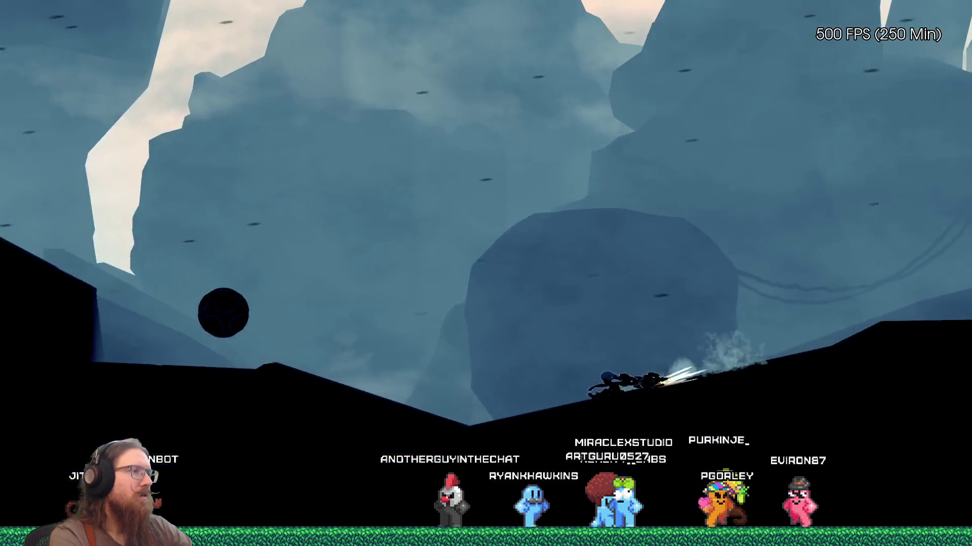
key("space")
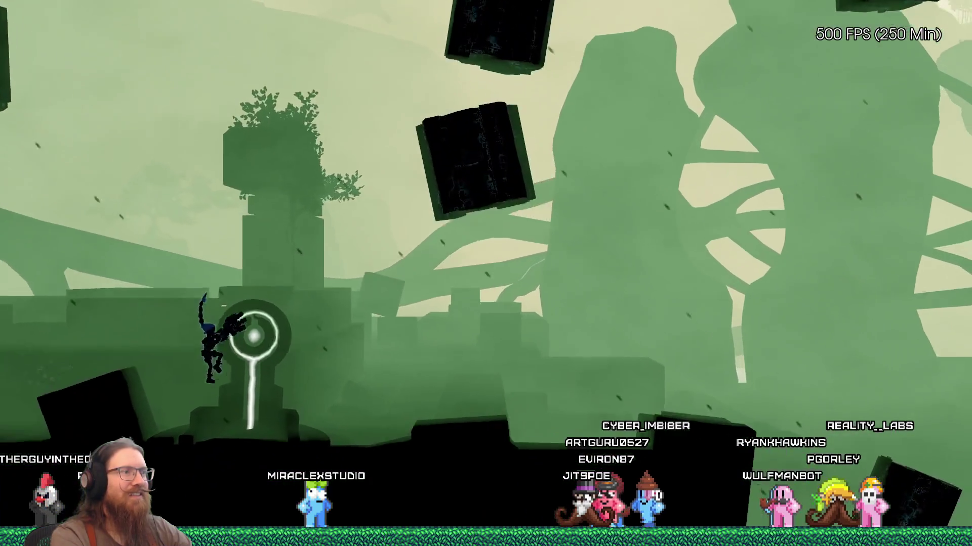
- Play through the hillside level to the green ruins, then open the developer console
key("grave")
- Enter 'nextlevel' in the console to load SlumsLevel_Start
type("nextlevel")
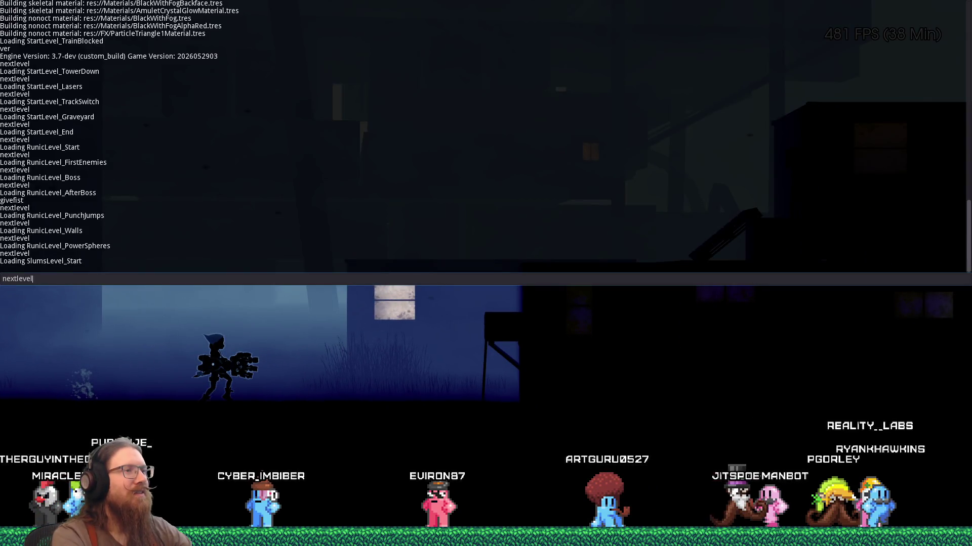
key("Return")
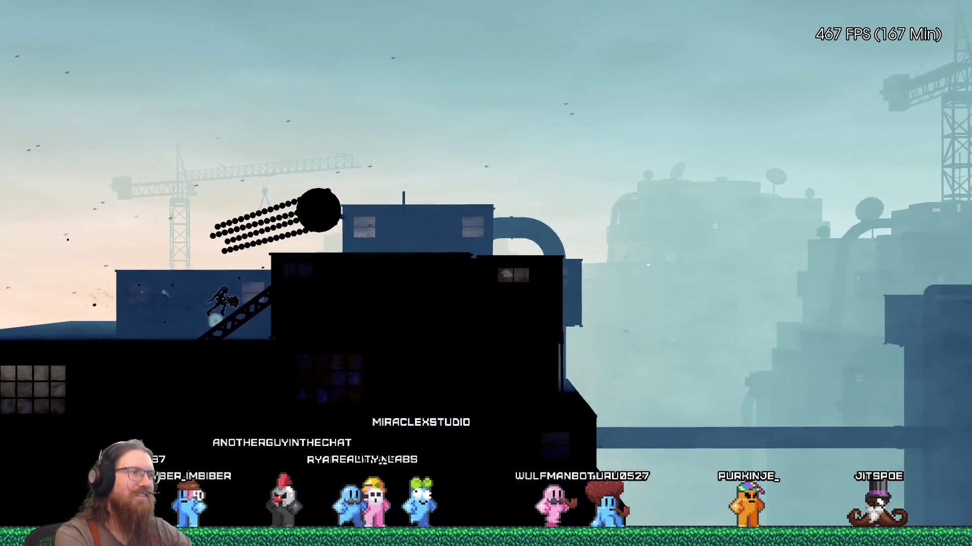
- Run, wall-climb and leap across the rooftops, girder and bridge toward the tall building
key("space")
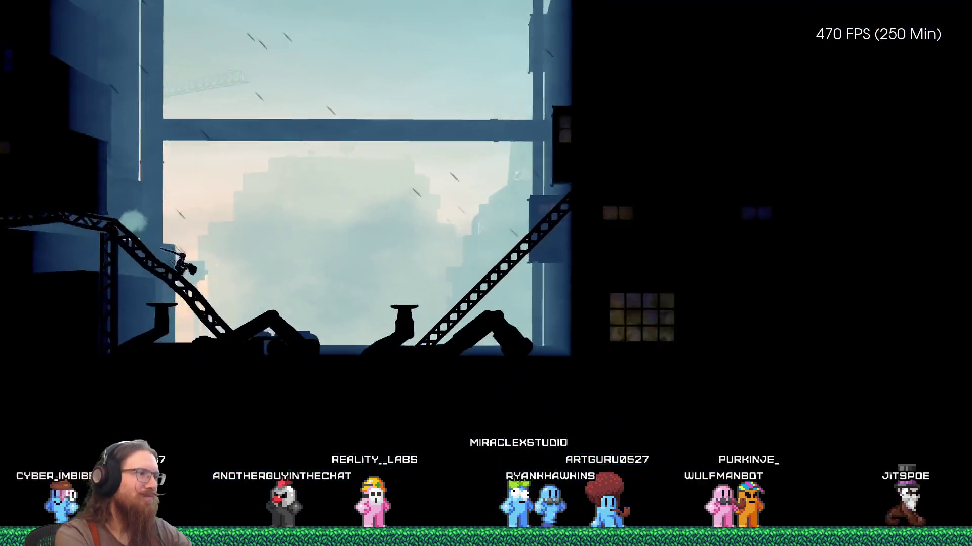
key("space")
key("space")
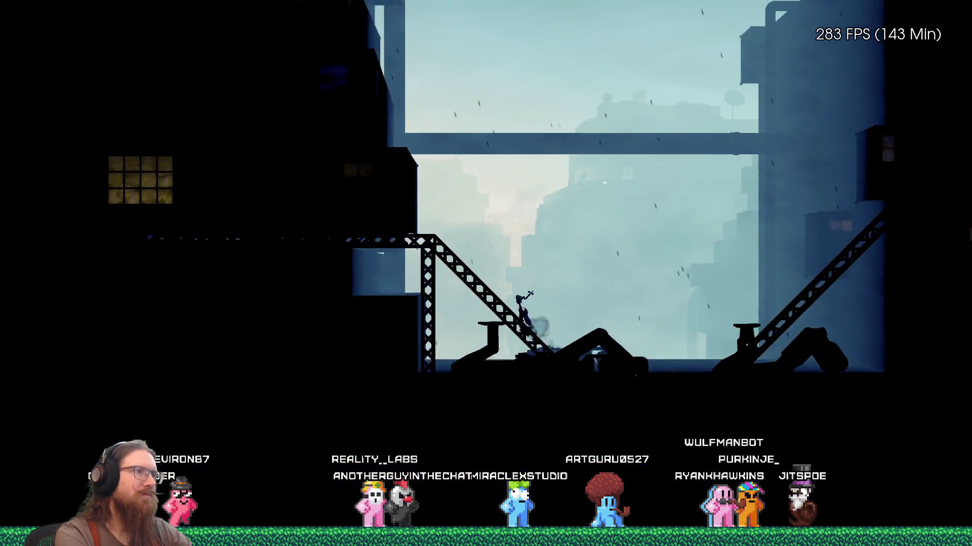
key("space")
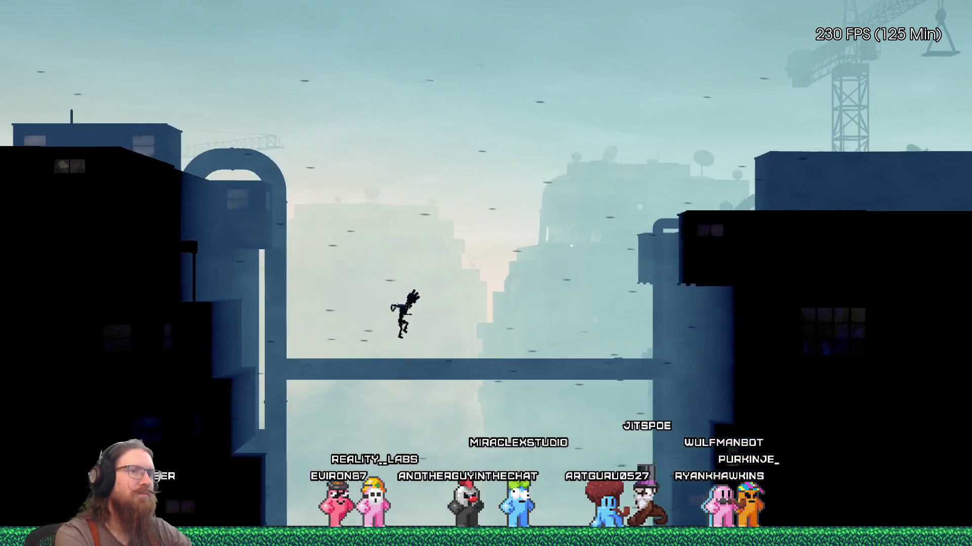
key("space")
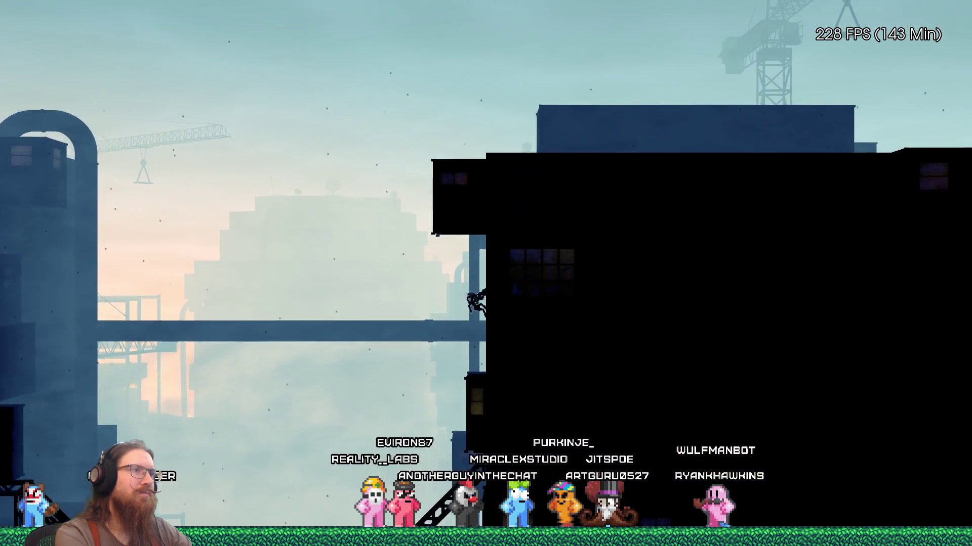
key("space")
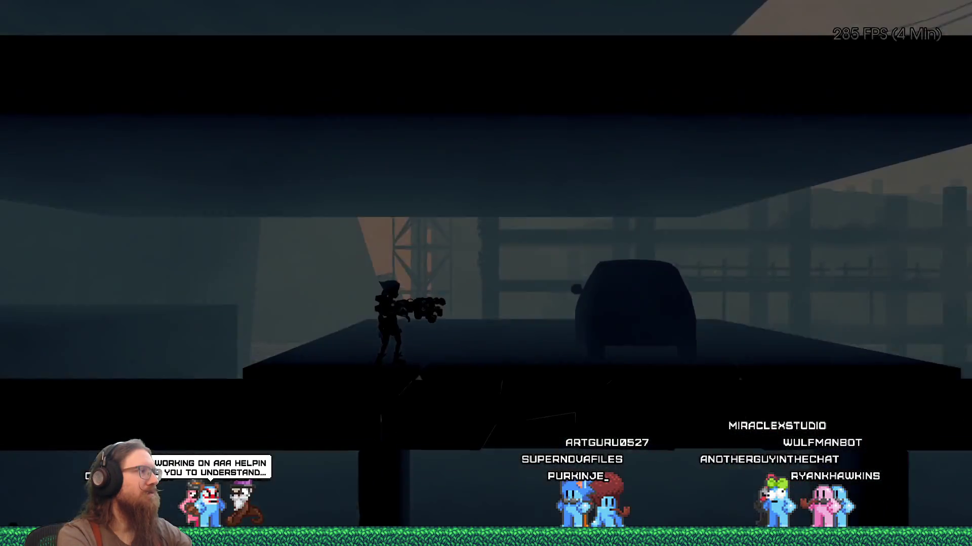
- Run 'quit' in the developer console to exit Fist of the Forgotten after the SlumsLevel_Ocean test
key("grave")
type("quit")
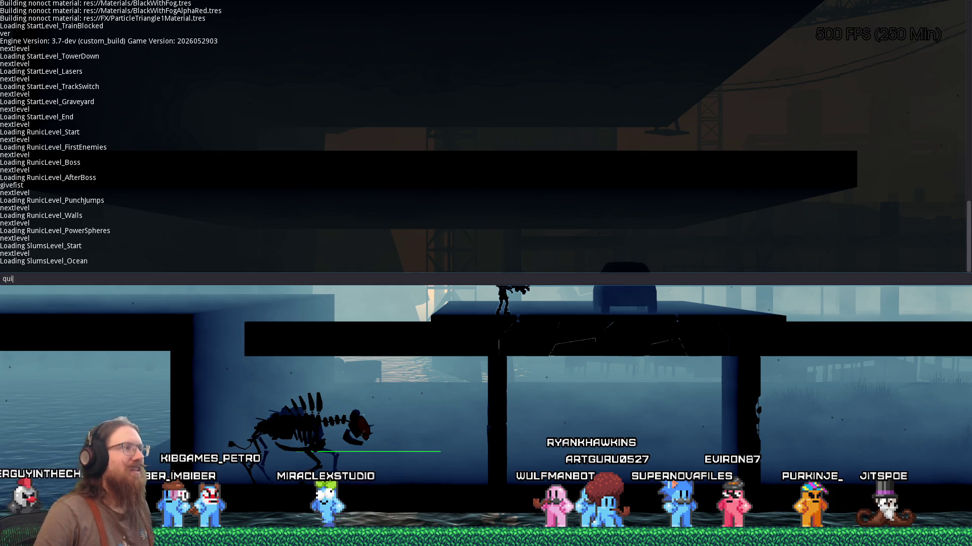
key("Return")
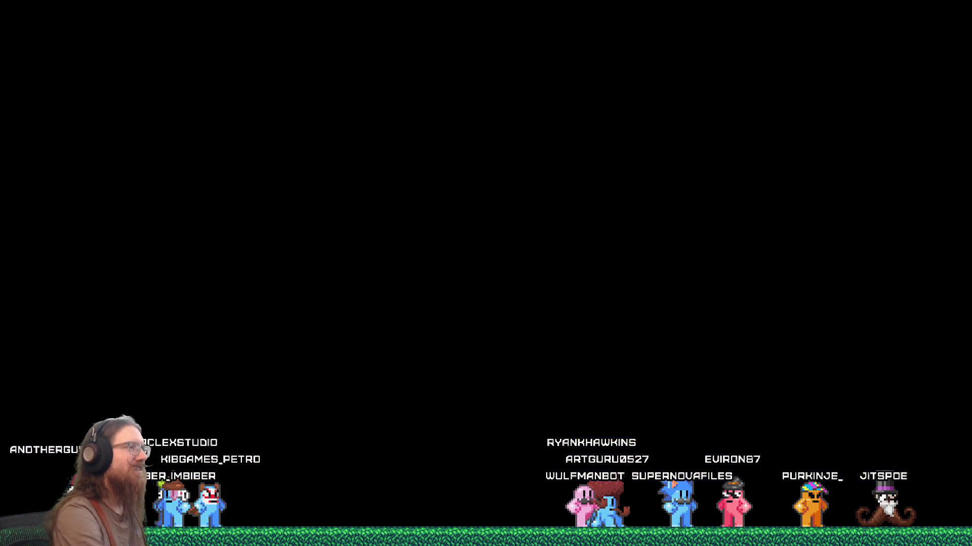
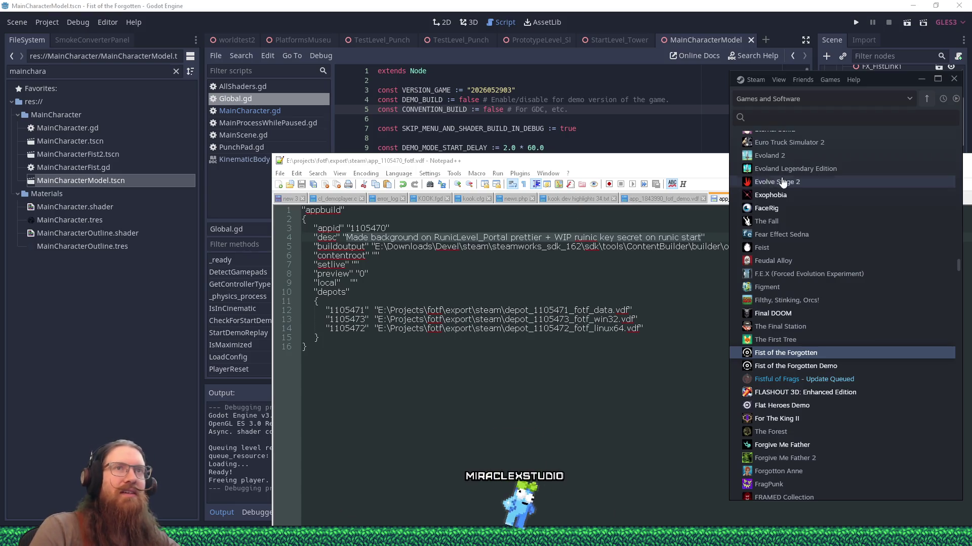
- Minimize Steam, close the two .vdf build script tabs in Notepad++, and minimize Notepad++ to reveal Godot
left_click(919, 78)
mouse_move(858, 159)
left_mouse_down()
mouse_move(821, 129)
mouse_move(724, 90)
left_mouse_up()
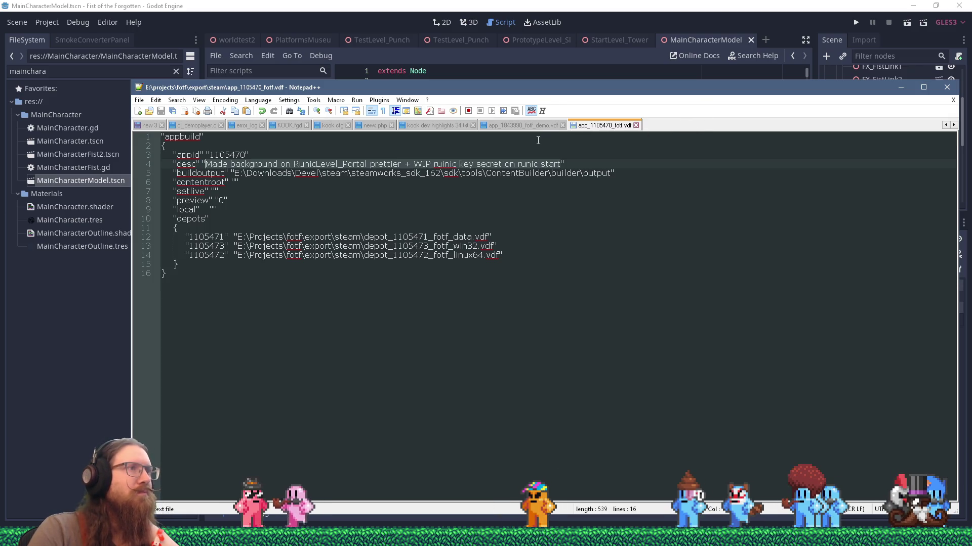
key("ctrl+w")
key("ctrl+w")
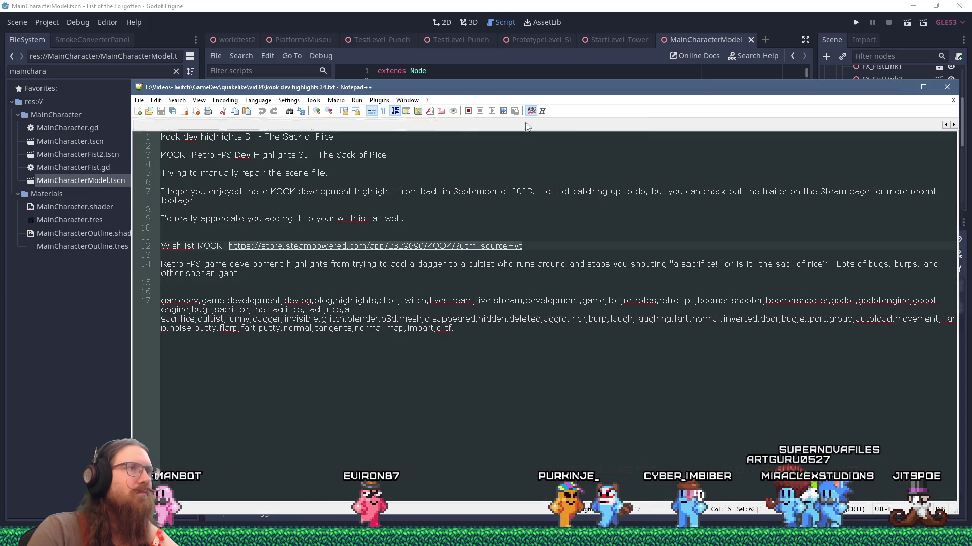
left_click(900, 87)
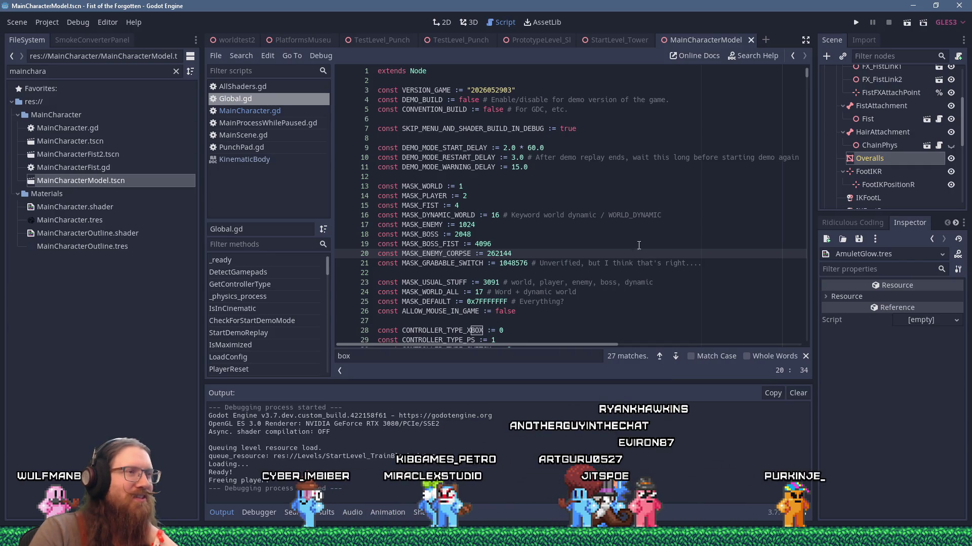
- Place the caret on lines 17–22 of Global.gd, close the find bar, and enlarge the code area
left_click(575, 229)
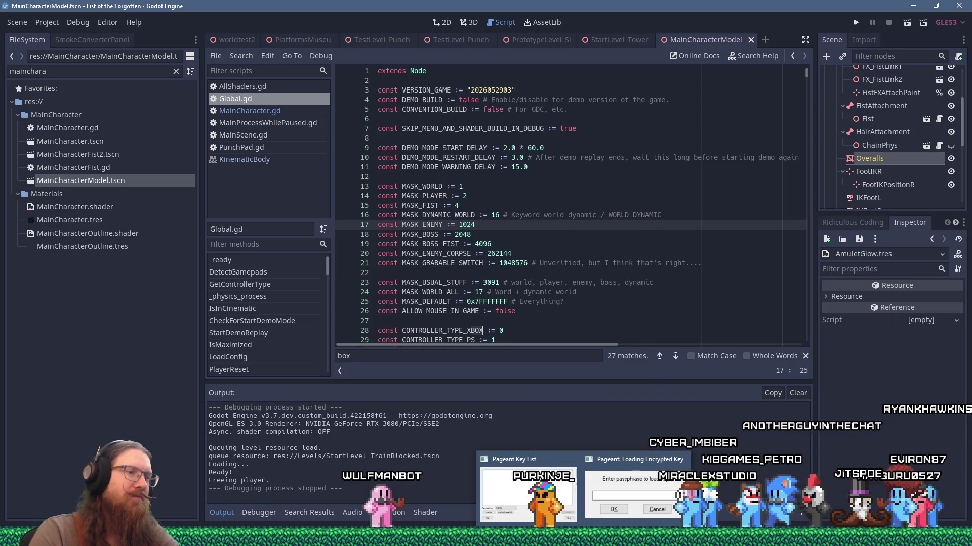
left_click(620, 254)
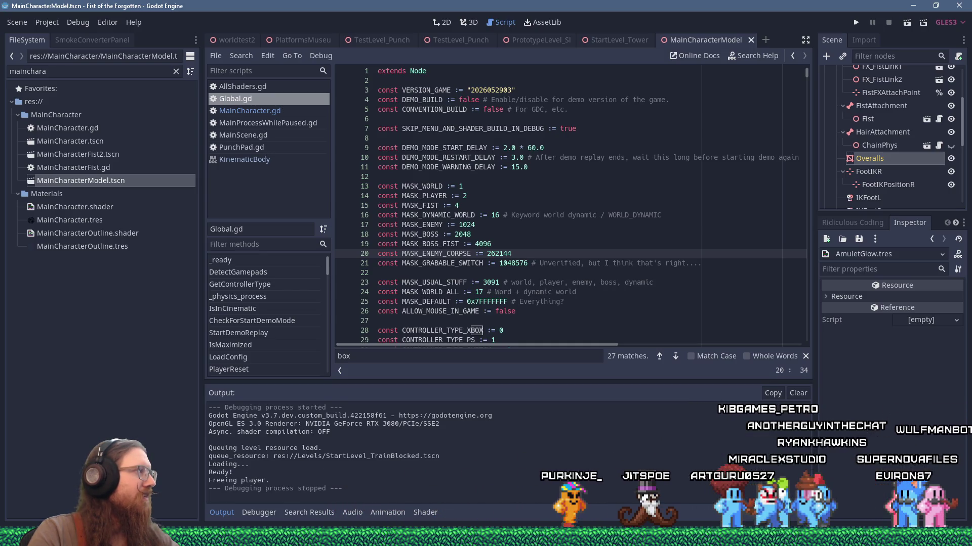
left_click(424, 276)
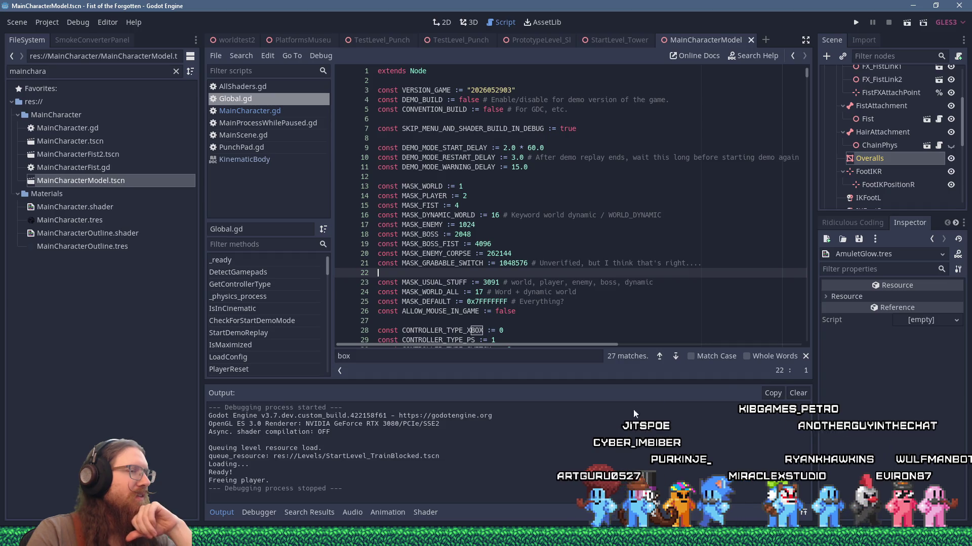
left_click(806, 356)
mouse_move(696, 384)
left_mouse_down()
mouse_move(690, 399)
mouse_move(687, 385)
mouse_move(691, 394)
left_mouse_up()
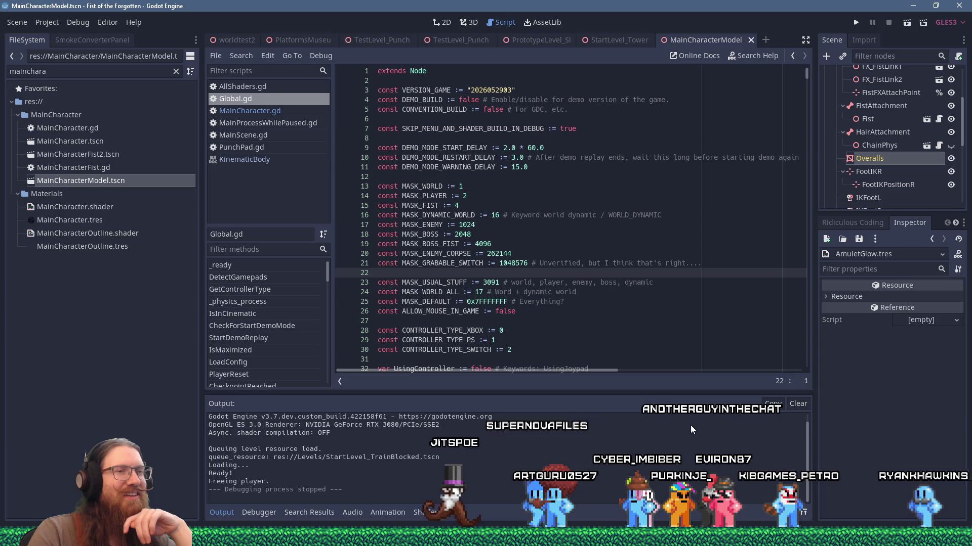
- Scroll through Global.gd's constants, place the caret in line 21's comment, then open the window switcher
scroll(689, 424, "up", 1)
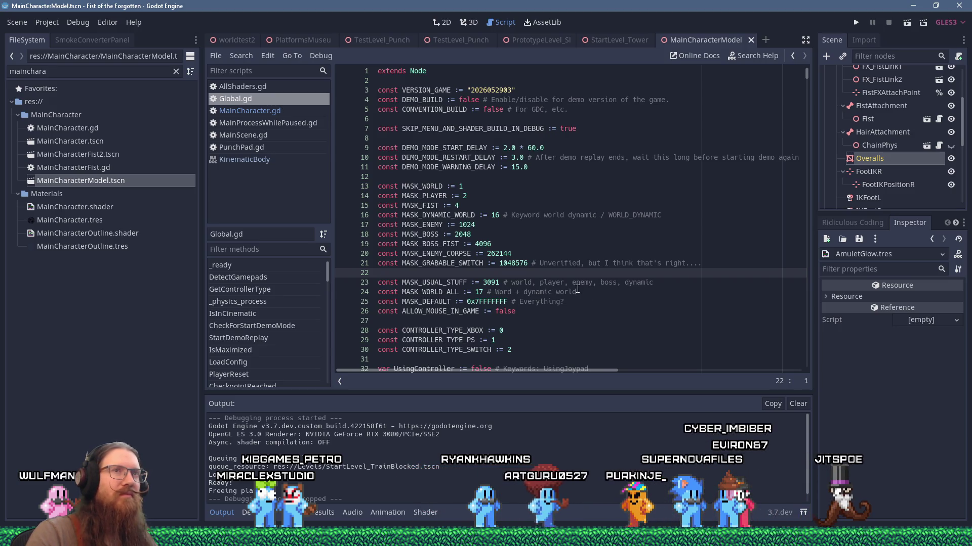
scroll(572, 296, "down", 1)
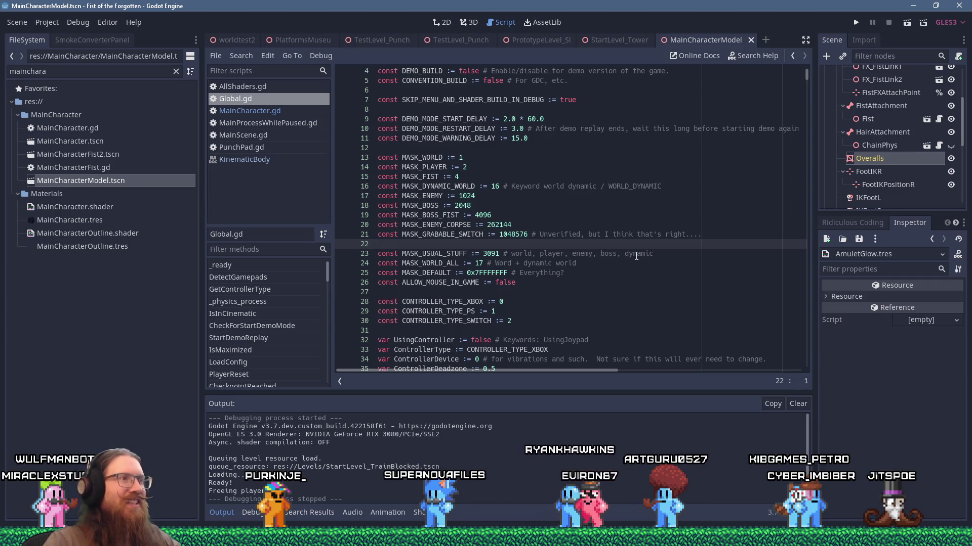
left_click(642, 233)
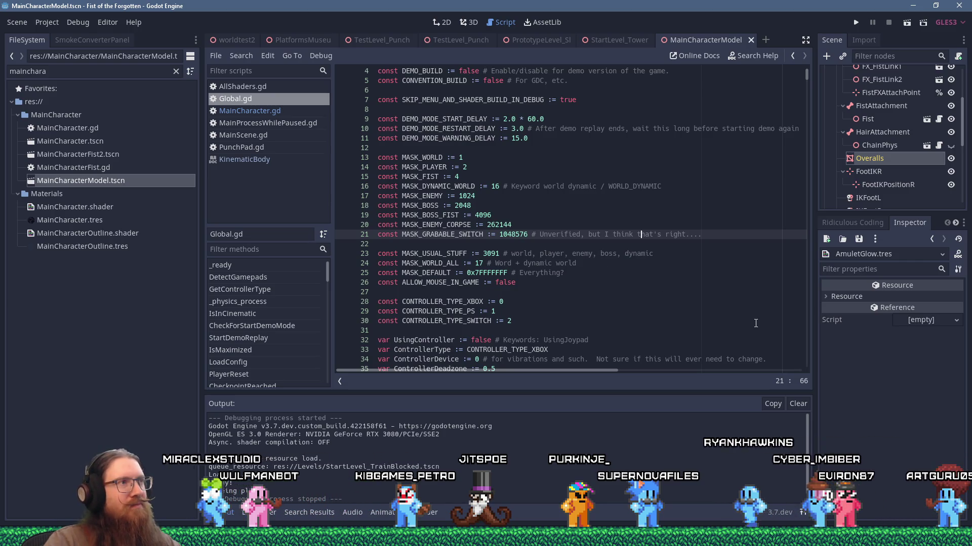
key("alt+Tab")
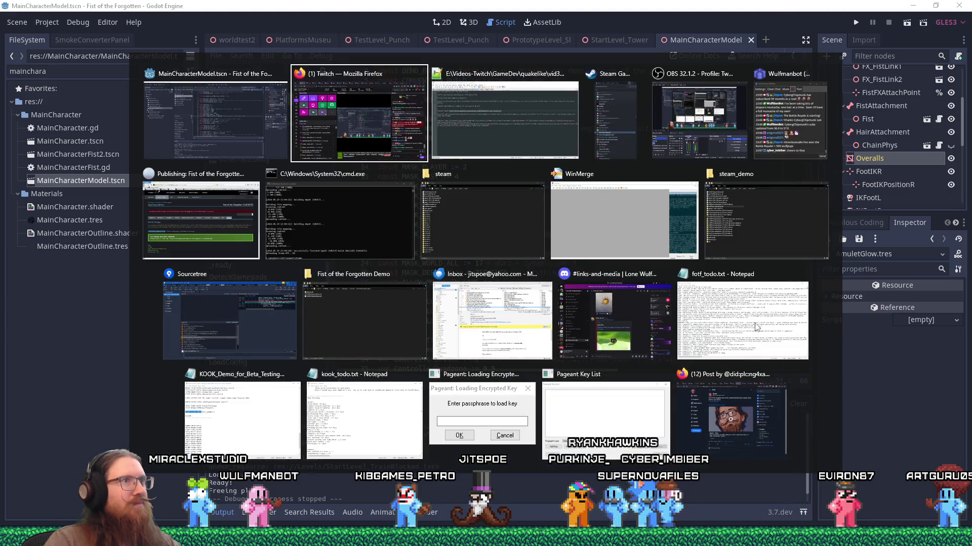
- Switch to fotf_todo.txt in Notepad and delete the 'Get new build up on steam' line
key("Tab")
key("Tab")
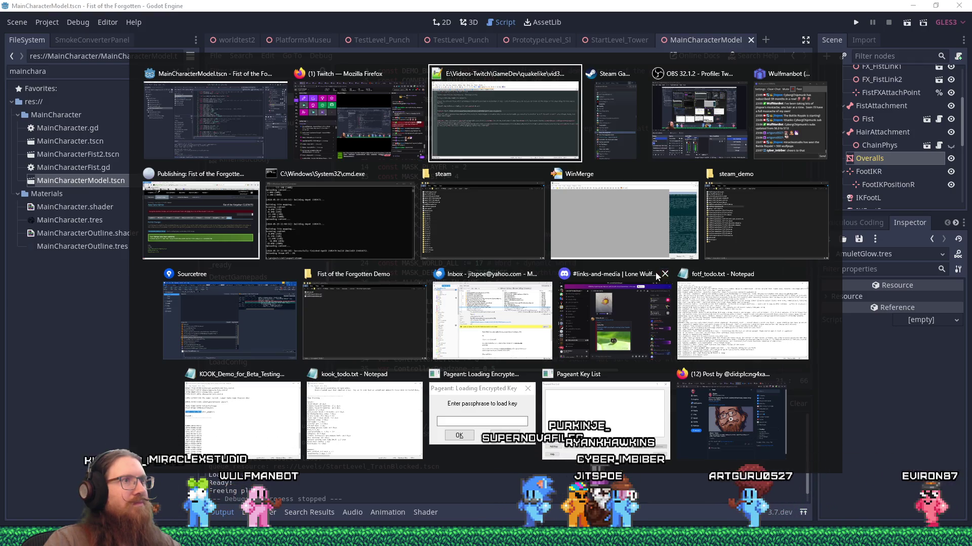
key("Escape")
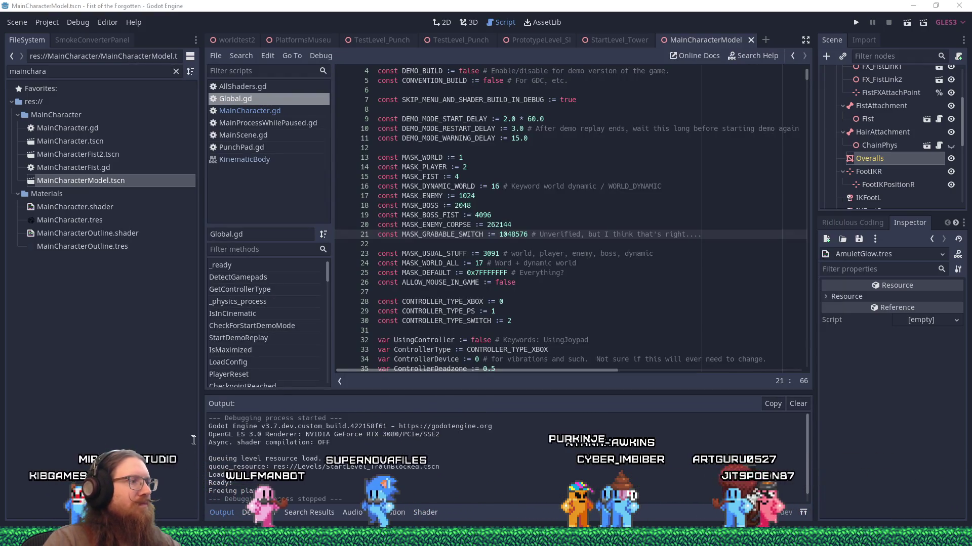
key("alt+Tab")
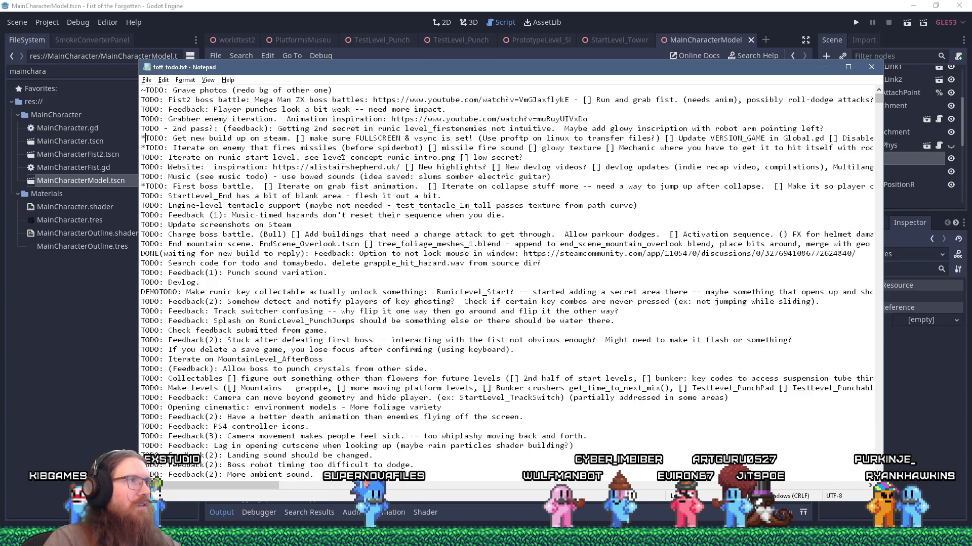
key("Home")
key("shift+Down")
key("Delete")
- Read down the rest of the to-do list, jump back to the top, and save it
key("Down")
key("Down")
key("Down")
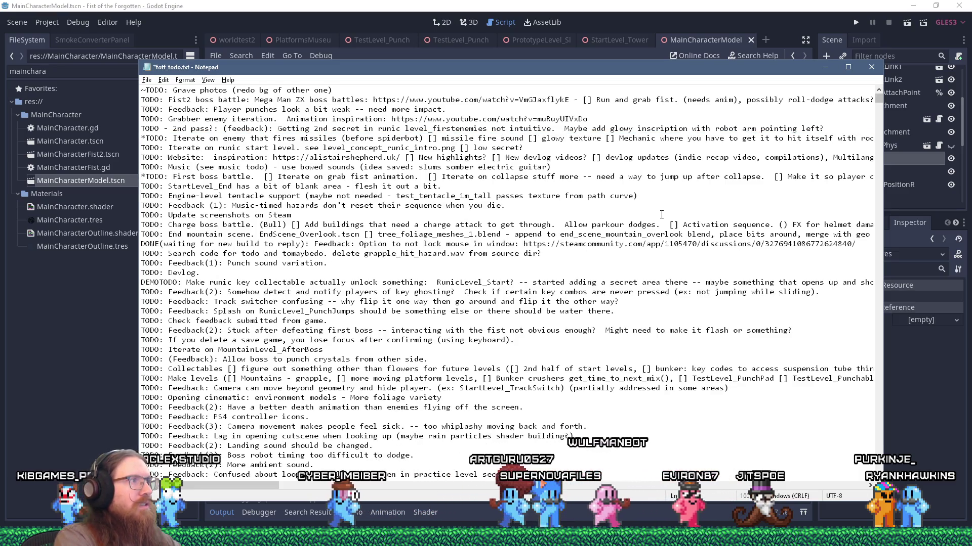
key("Down")
key("Down")
key("Down")
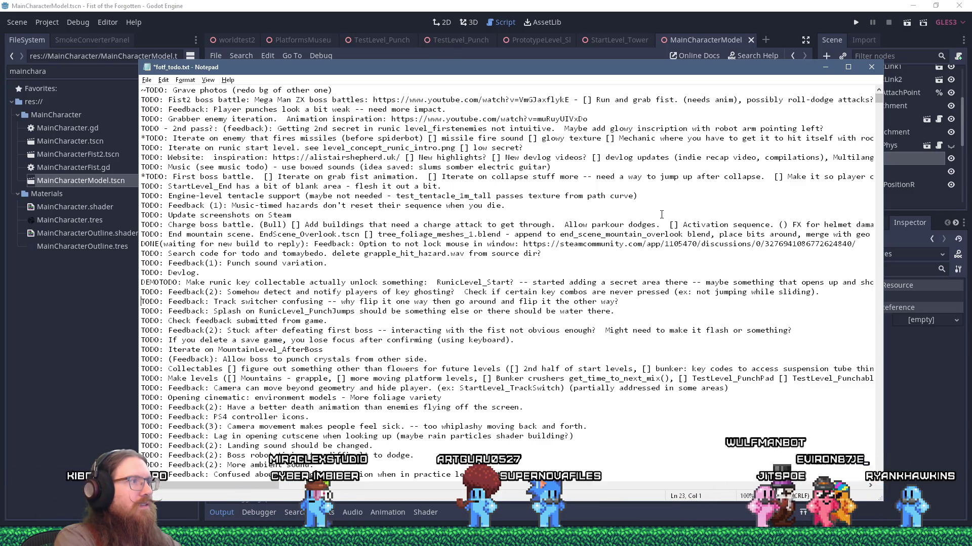
key("Down")
key("Down")
key("Down")
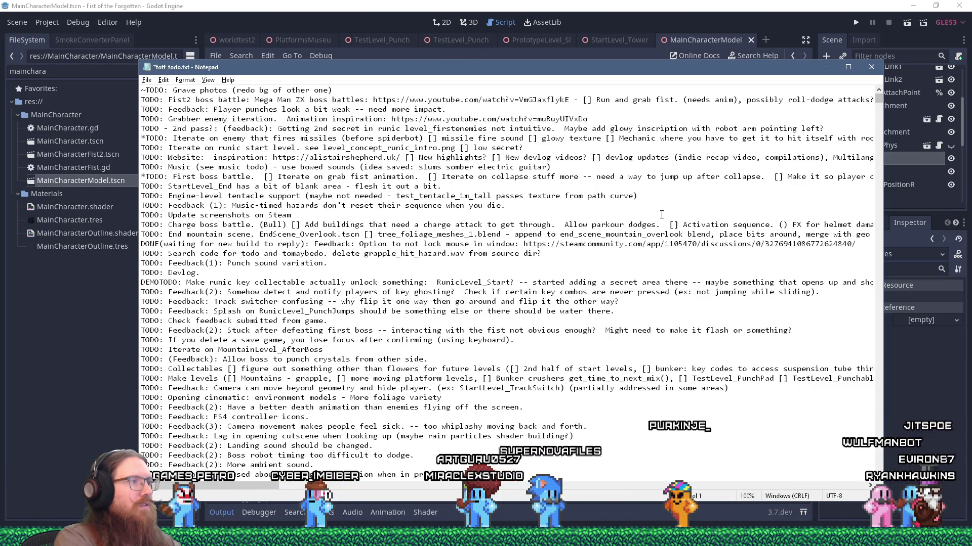
key("Down")
key("Down")
key("Down")
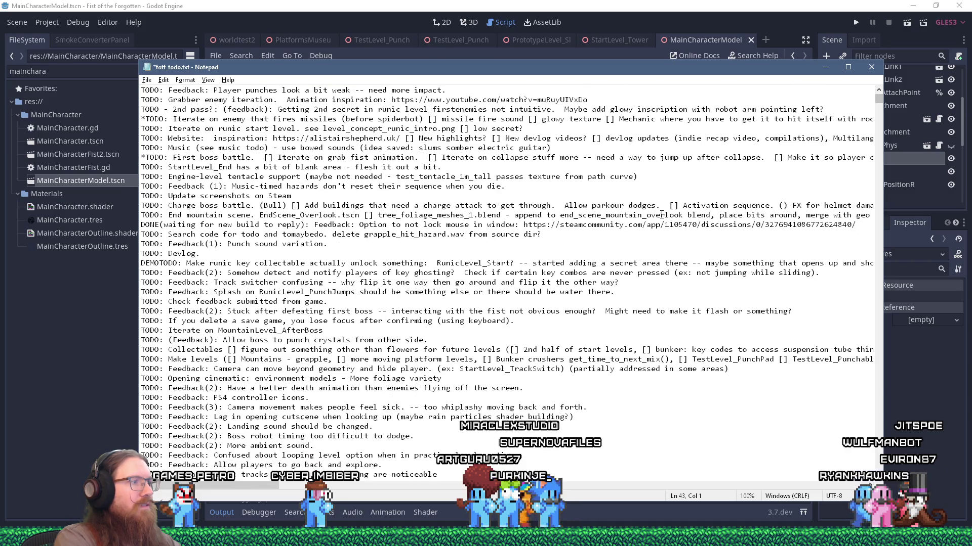
key("Down")
key("Down")
key("Down")
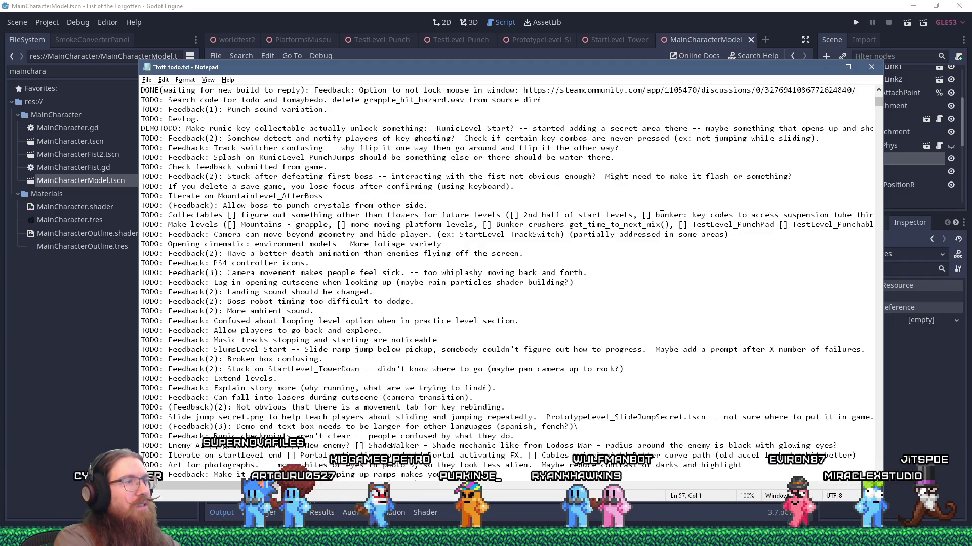
key("Down")
key("Down")
key("Down")
key("Down")
key("Down")
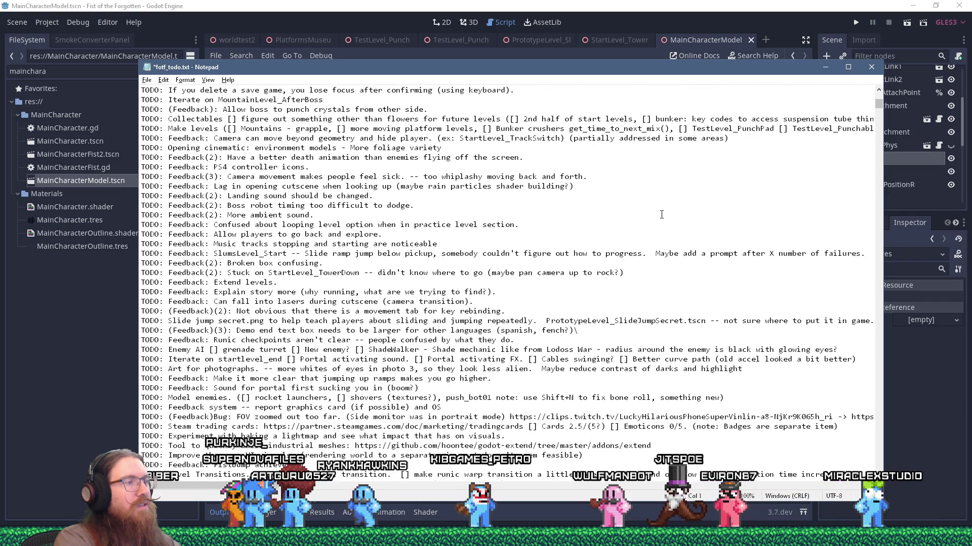
key("Down")
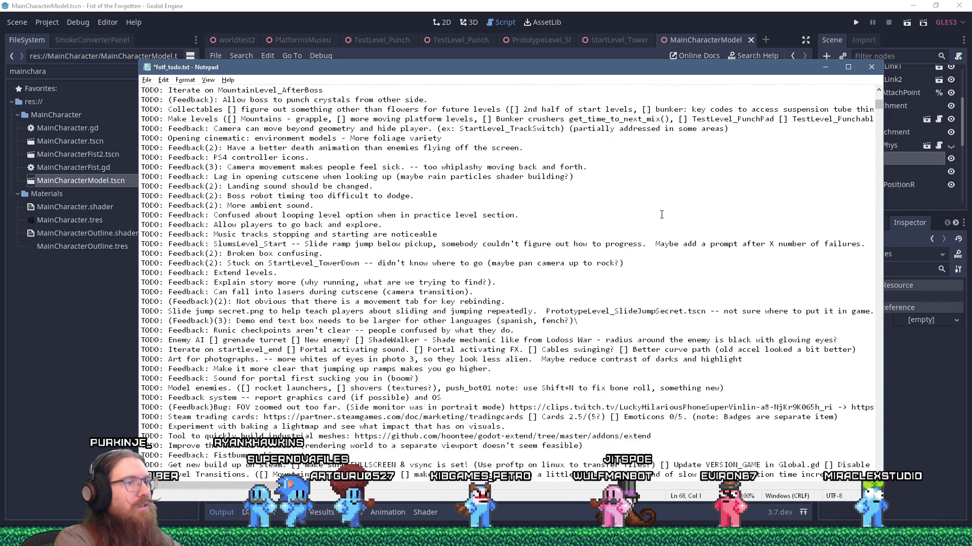
key("ctrl+Home")
key("ctrl+s")
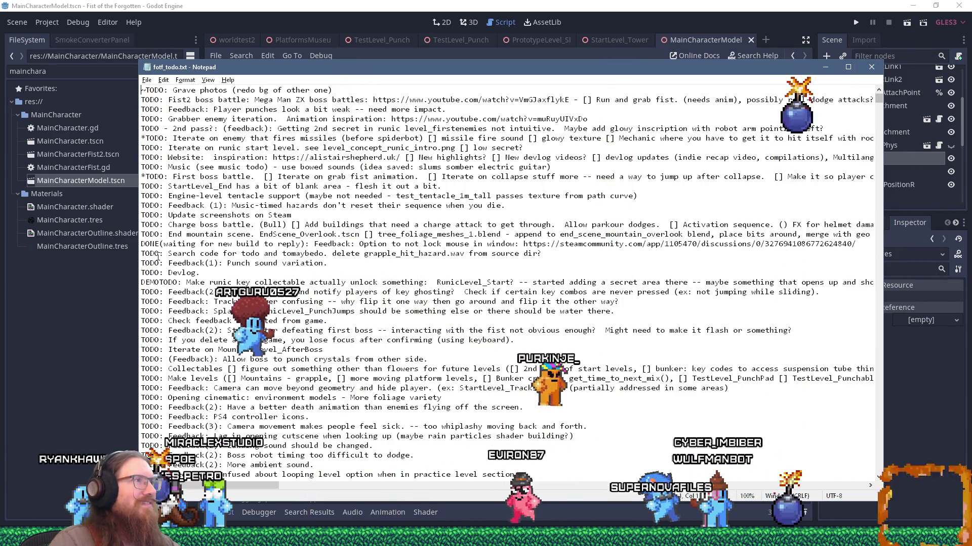
- Place the caret on the TODO lines, scroll the list sideways, then minimize Notepad back to Godot
left_click(169, 176)
key("Up")
key("Up")
key("Up")
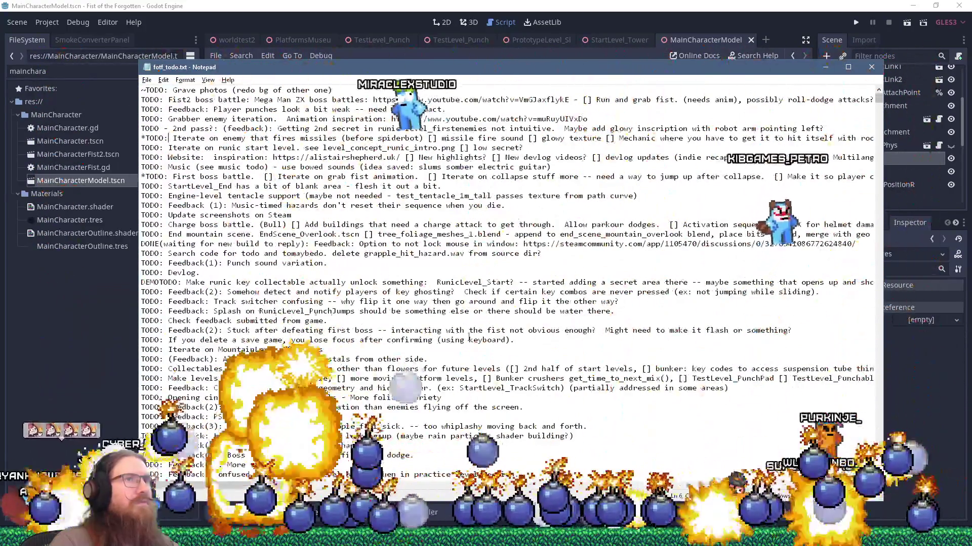
left_click_drag(272, 487, 284, 493)
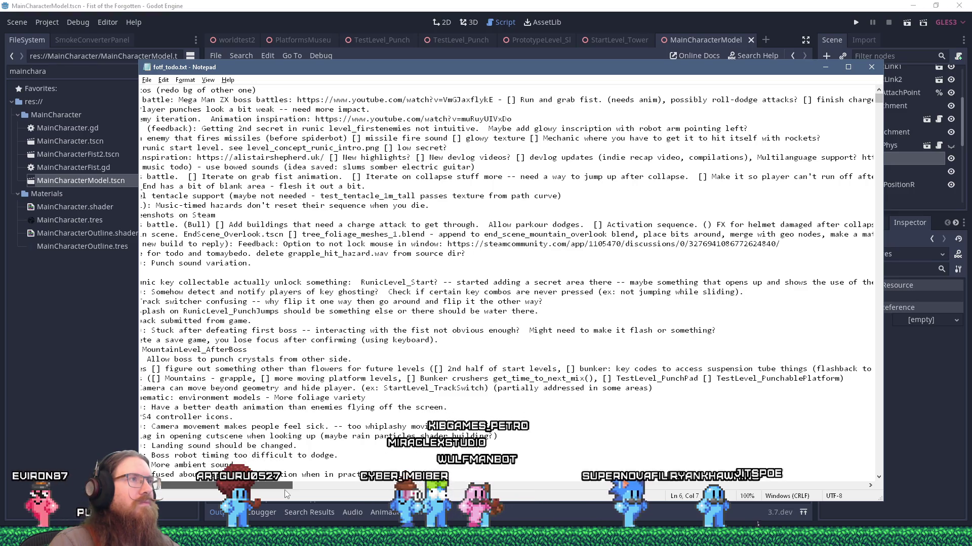
left_click_drag(284, 490, 253, 489)
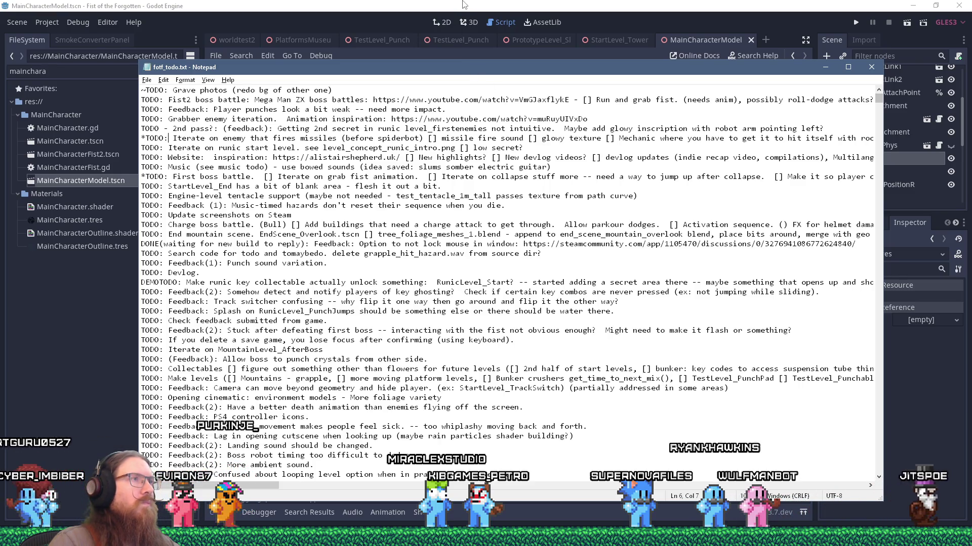
left_click(243, 60)
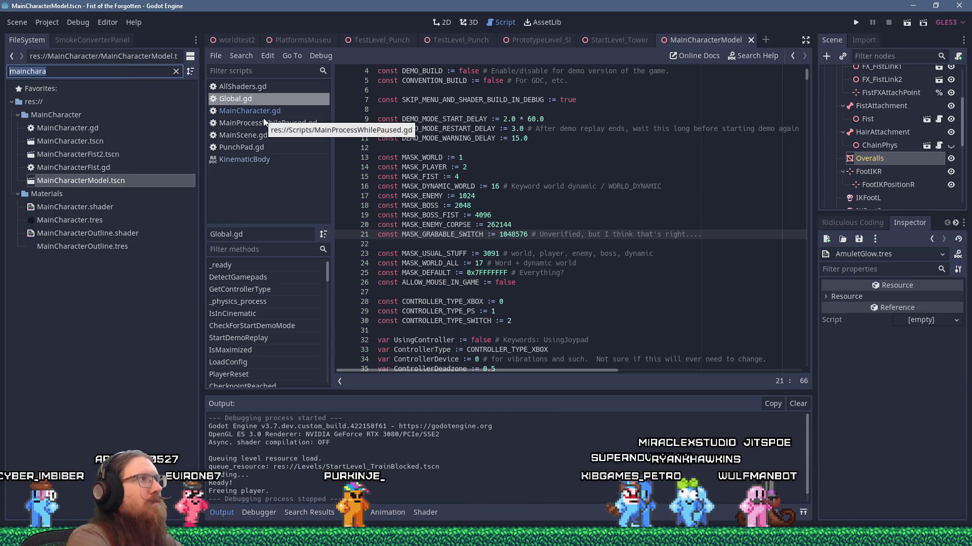
- Filter FileSystem for 'missile', open EnemyMissileLauncher.tscn, and inspect the launcher in the 3D view
type("missile")
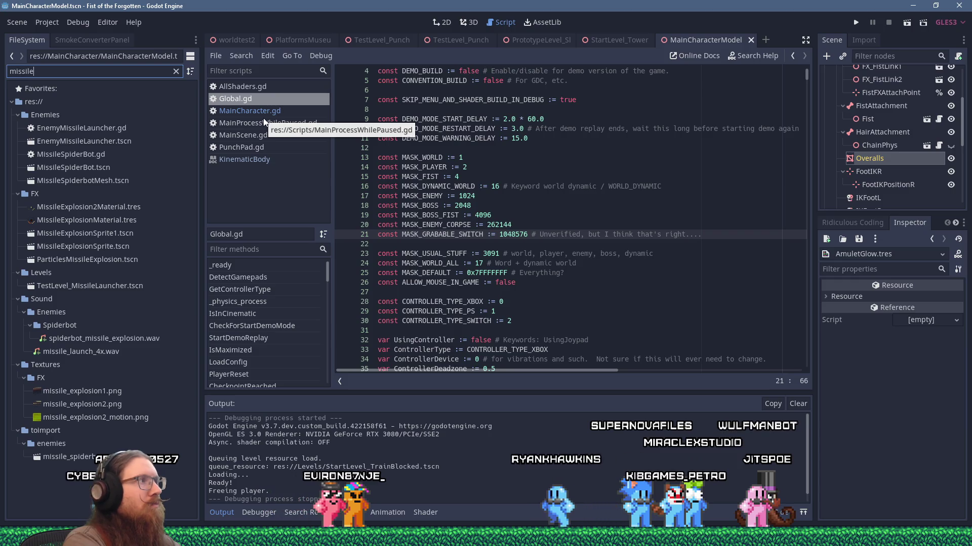
double_click(111, 141)
left_click(472, 22)
scroll(568, 167, "up", 6)
mouse_move(572, 173)
left_mouse_down()
mouse_move(715, 171)
mouse_move(539, 170)
mouse_move(428, 209)
mouse_move(397, 235)
mouse_move(418, 219)
mouse_move(746, 210)
mouse_move(682, 189)
mouse_move(427, 191)
mouse_move(566, 173)
mouse_move(560, 162)
left_mouse_up()
scroll(456, 188, "down", 2)
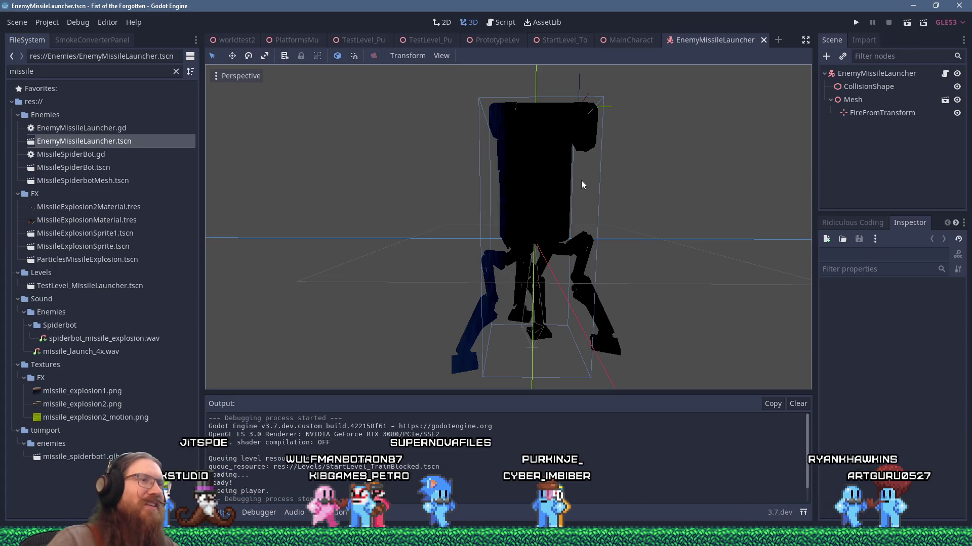
mouse_move(603, 176)
left_mouse_down()
mouse_move(591, 204)
mouse_move(545, 228)
mouse_move(423, 189)
mouse_move(287, 181)
mouse_move(227, 158)
mouse_move(384, 157)
mouse_move(601, 174)
mouse_move(588, 164)
left_mouse_up()
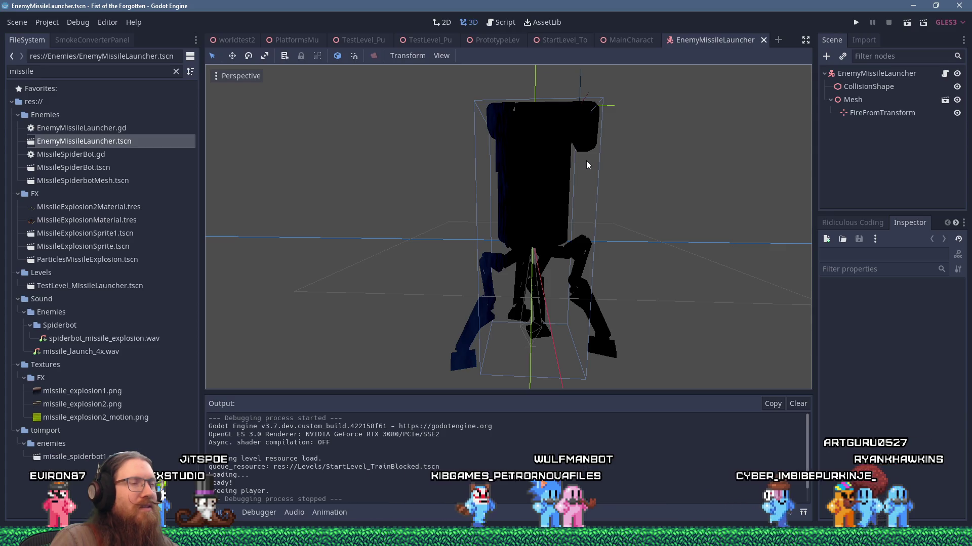
left_click_drag(587, 161, 591, 163)
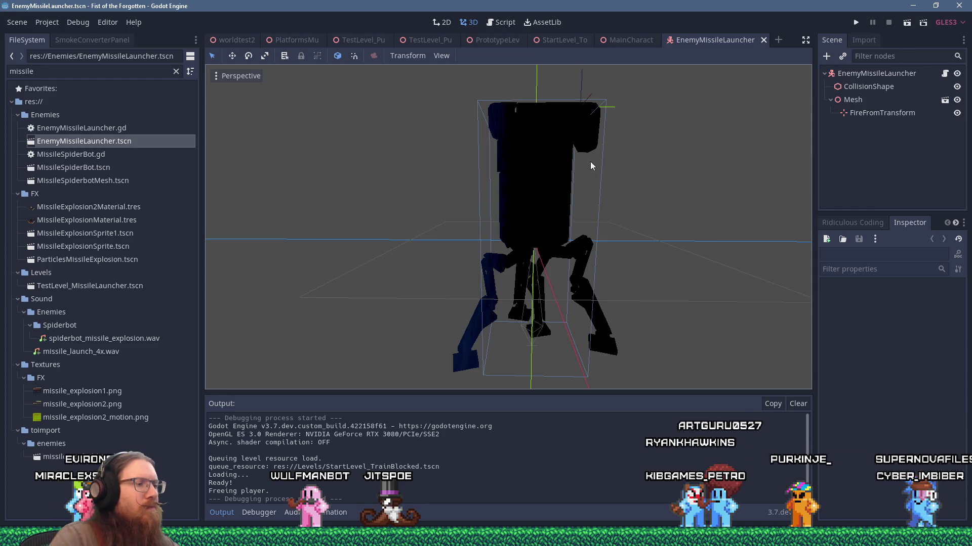
key("super+r")
- Go to e:\projects\fotf\inspiration_and_reference and open fotf_enemies.pur
type("e:\\p")
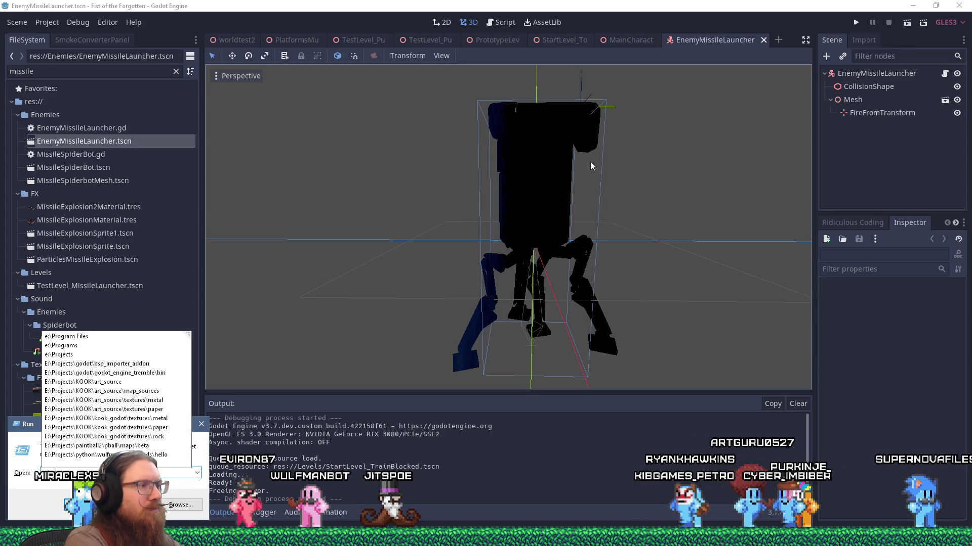
type("rojects\\fotf\\")
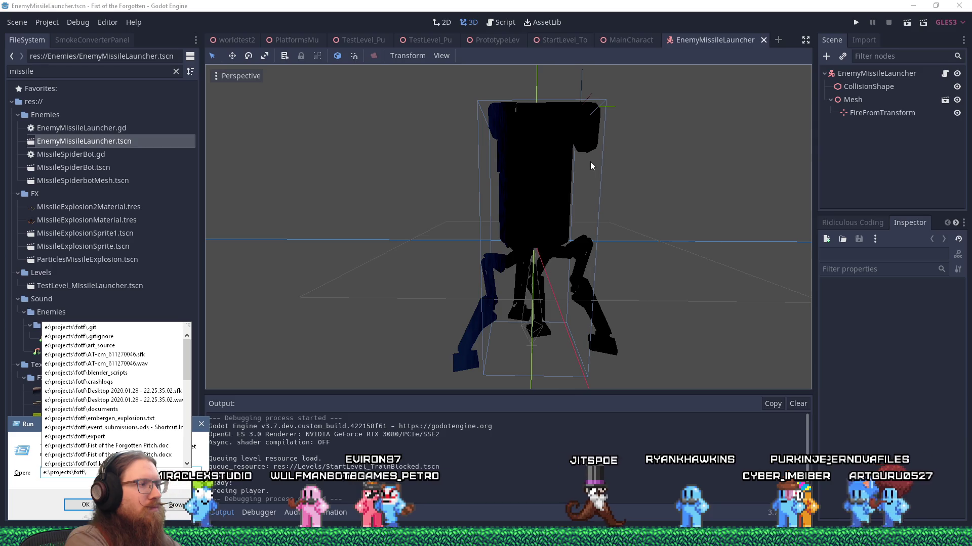
type("inspiration_and_reference")
key("Return")
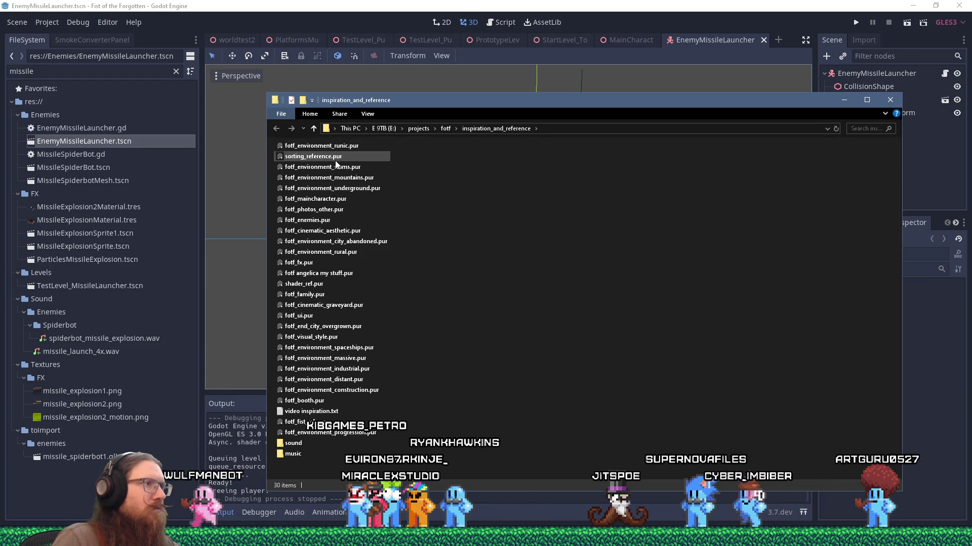
double_click(313, 220)
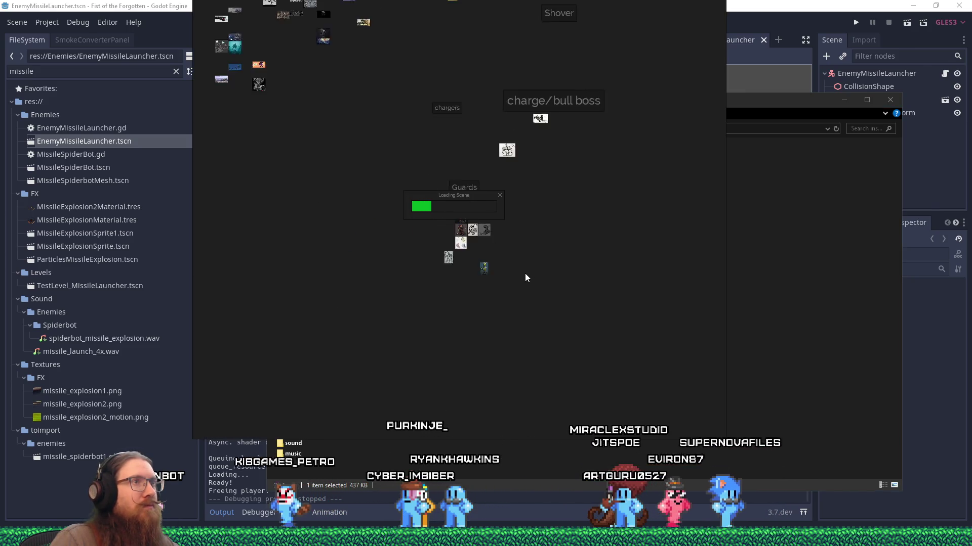
- Pan and zoom the fotf_enemies board to the Rocket launcher references, then return to Godot
mouse_move(495, 116)
left_mouse_down()
mouse_move(502, 288)
mouse_move(535, 380)
left_mouse_up()
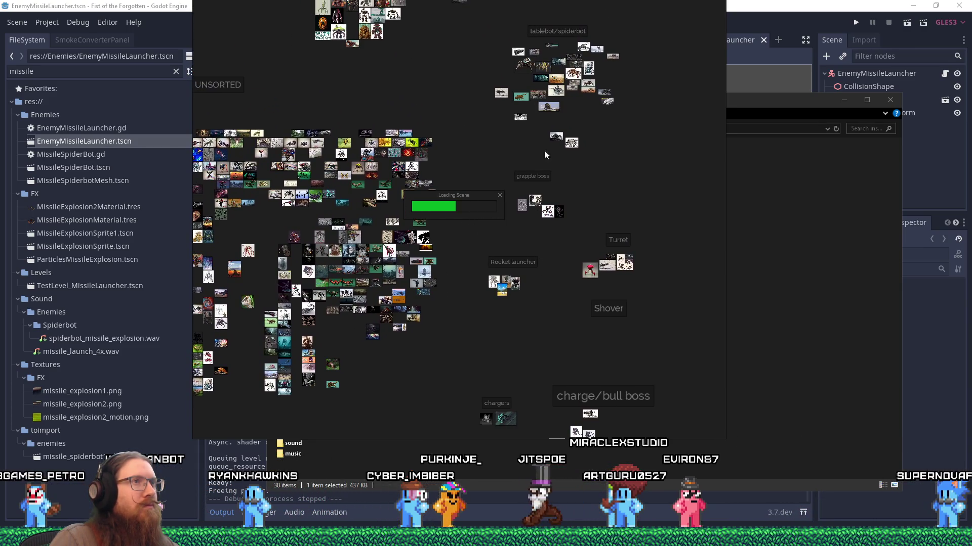
scroll(510, 302, "up", 10)
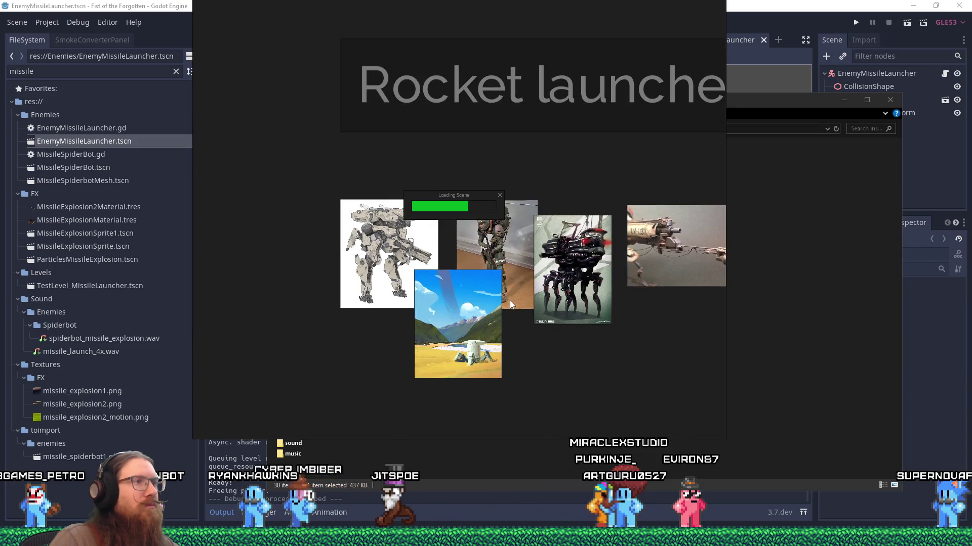
scroll(535, 286, "up", 2)
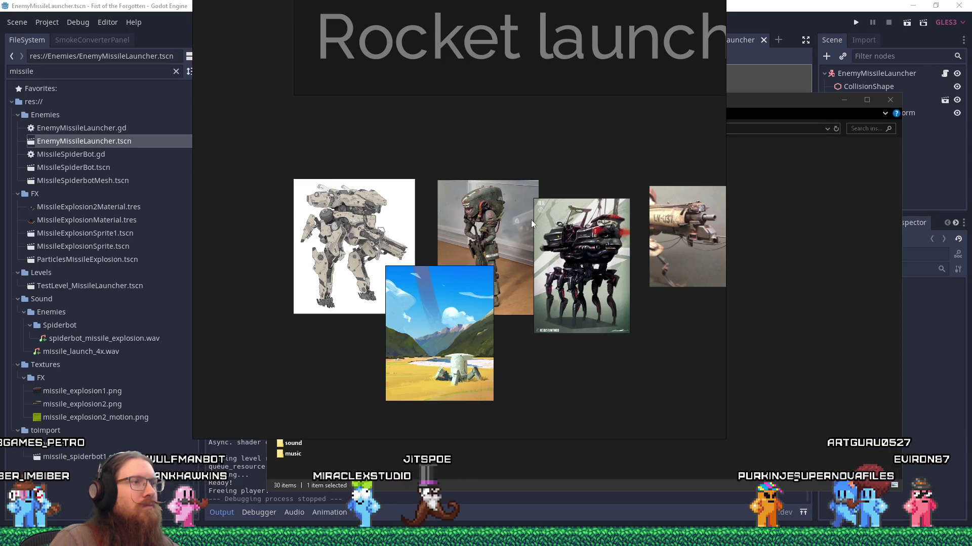
scroll(455, 379, "up", 3)
scroll(455, 379, "up", 1)
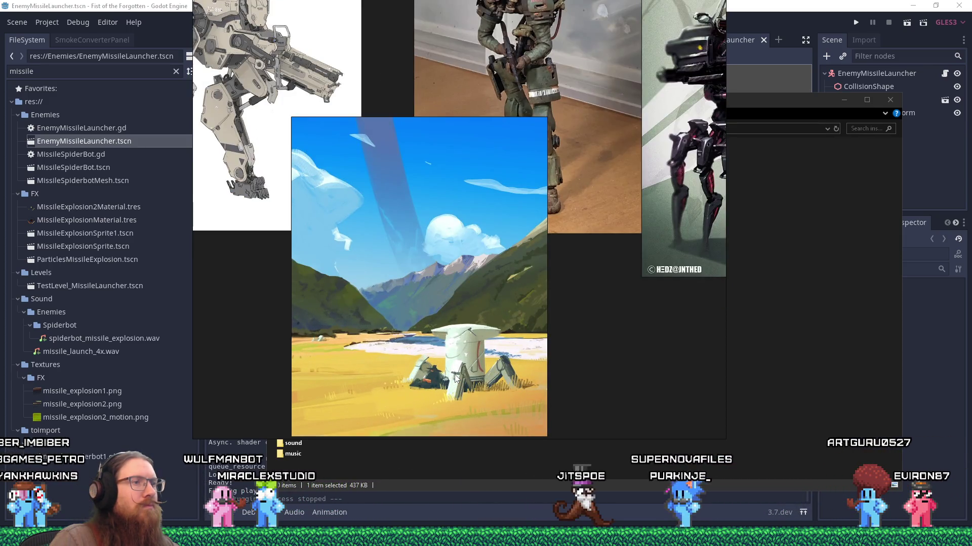
scroll(460, 363, "down", 2)
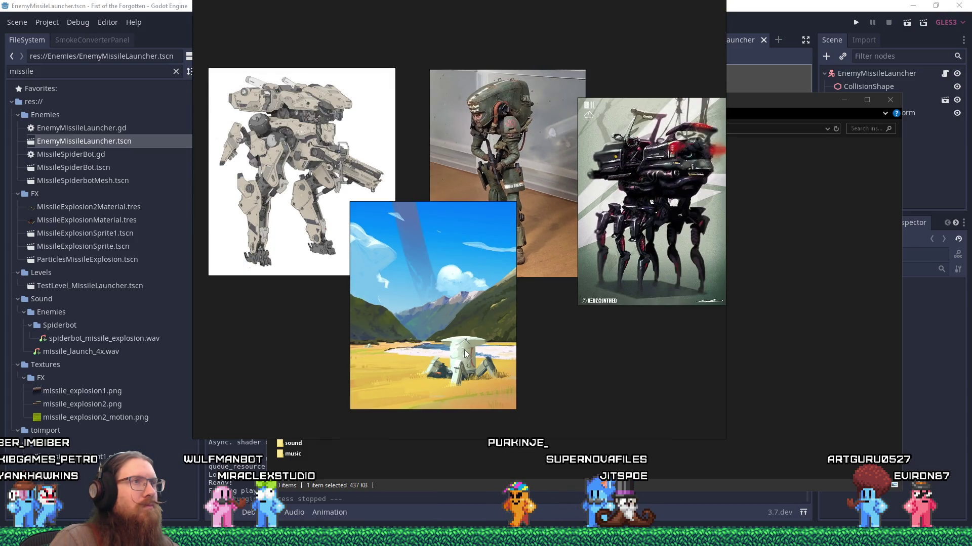
scroll(468, 349, "down", 1)
scroll(518, 313, "right", 3)
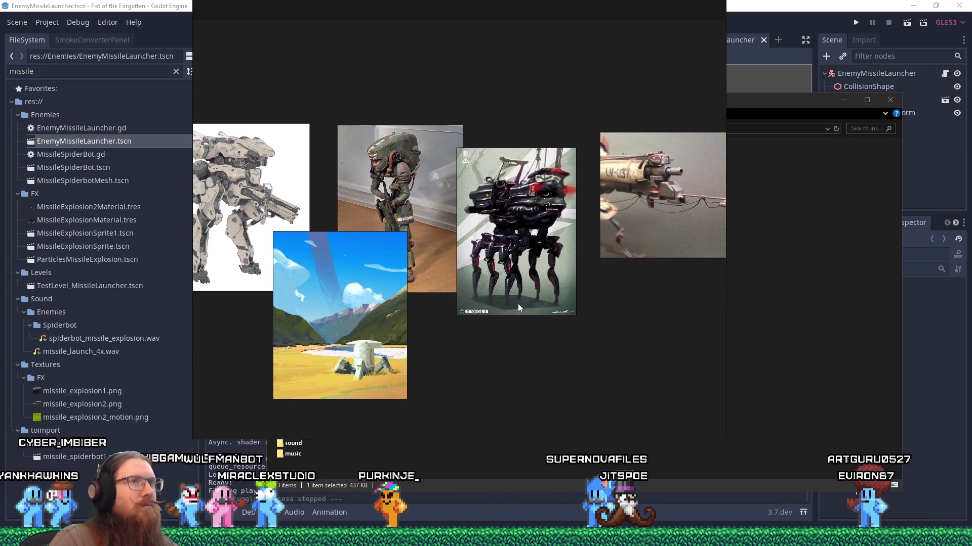
scroll(518, 303, "down", 1)
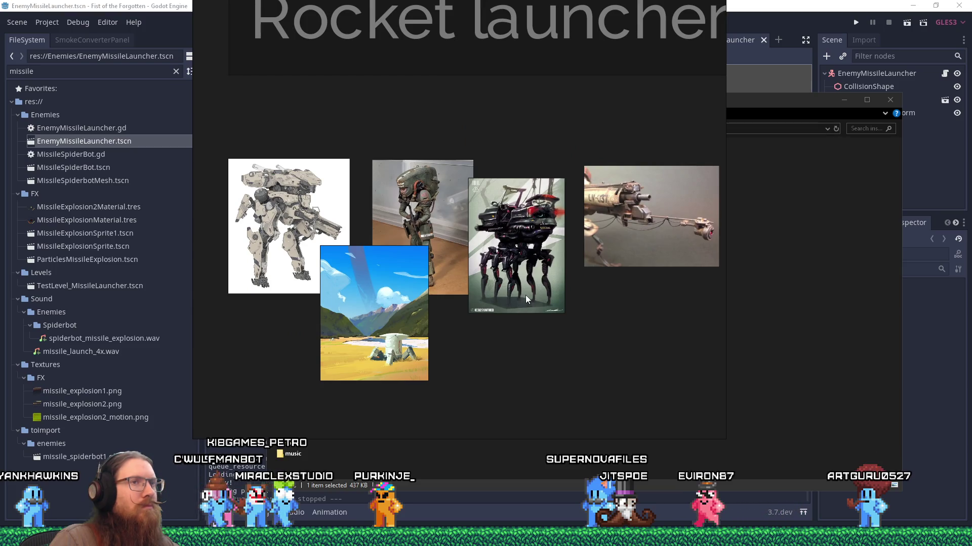
scroll(575, 278, "left", 1)
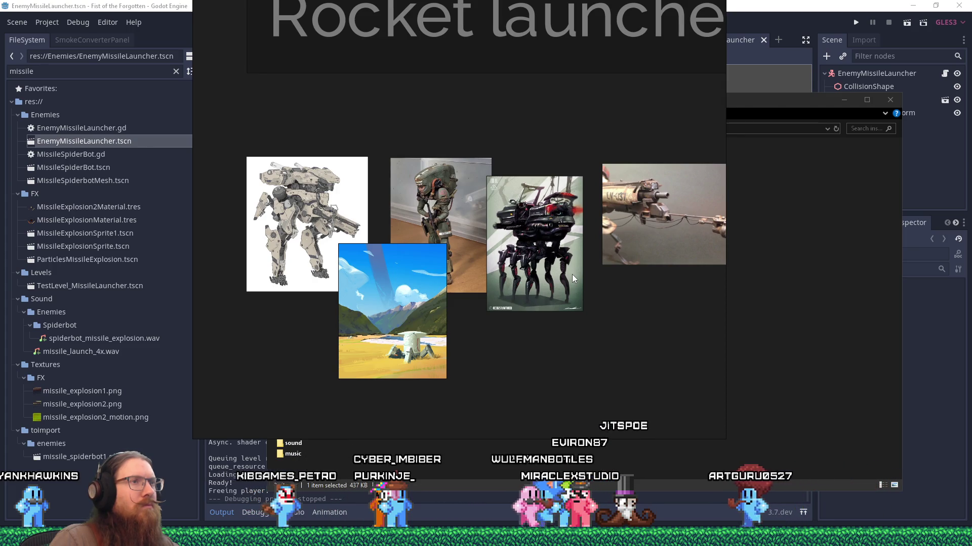
key("alt+Tab")
key("alt+Tab")
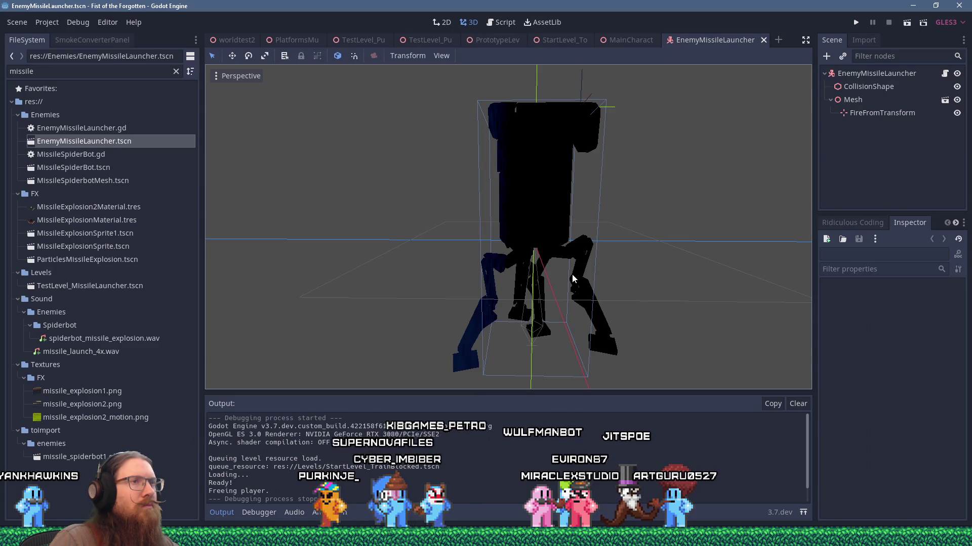
- Orbit the launcher model, then open the Mesh node's RocketBotMesh scene in its own tab
mouse_move(574, 267)
left_mouse_down()
mouse_move(382, 272)
mouse_move(425, 259)
mouse_move(566, 251)
mouse_move(566, 338)
mouse_move(442, 348)
mouse_move(453, 381)
mouse_move(541, 317)
mouse_move(582, 259)
mouse_move(576, 230)
left_mouse_up()
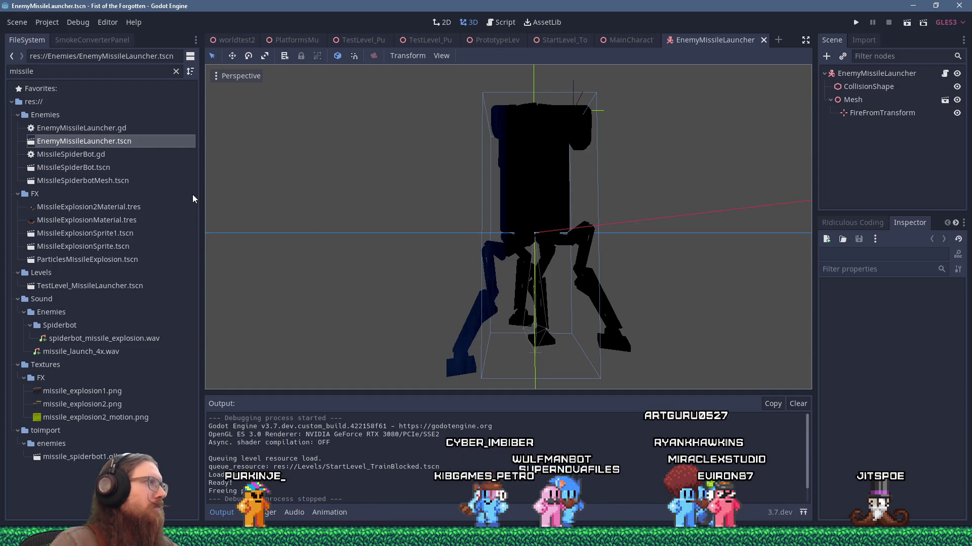
left_click(944, 99)
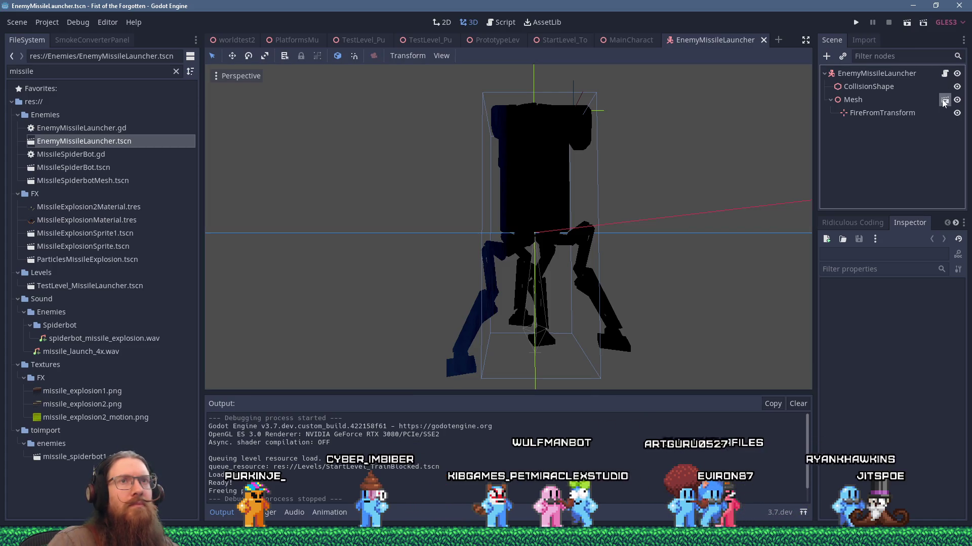
- Dismiss the imported-scene warning for rocket_bot1.glb and the system-tray popup
left_click(945, 75)
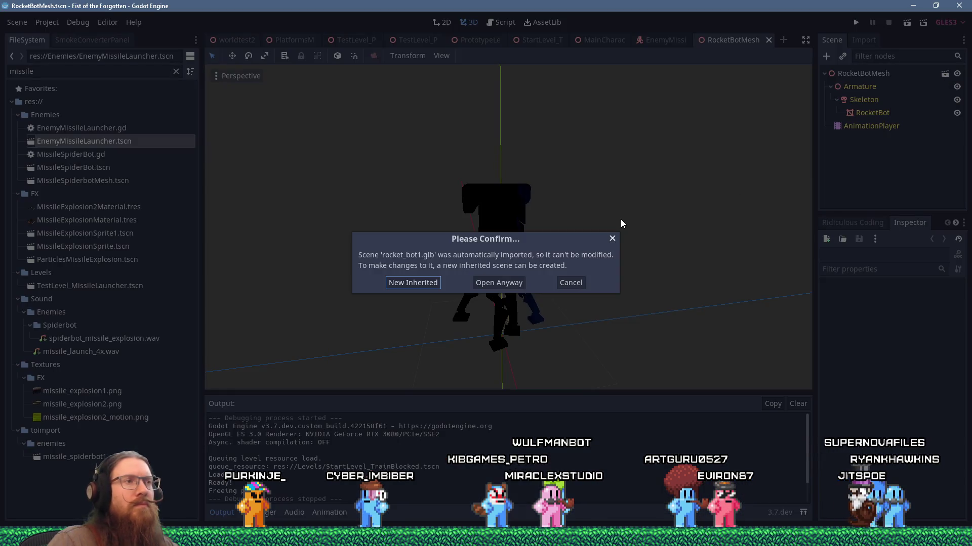
left_click(612, 239)
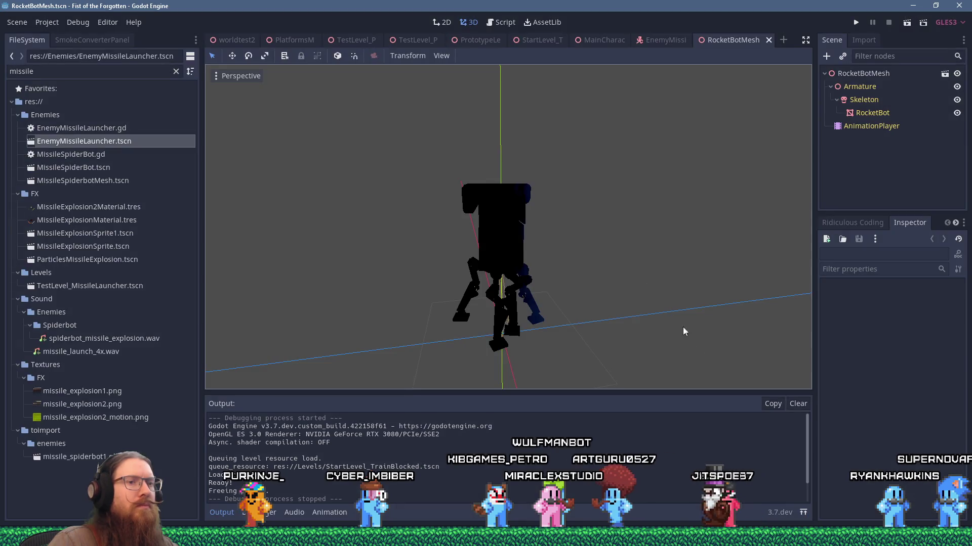
left_click(827, 538)
key("Escape")
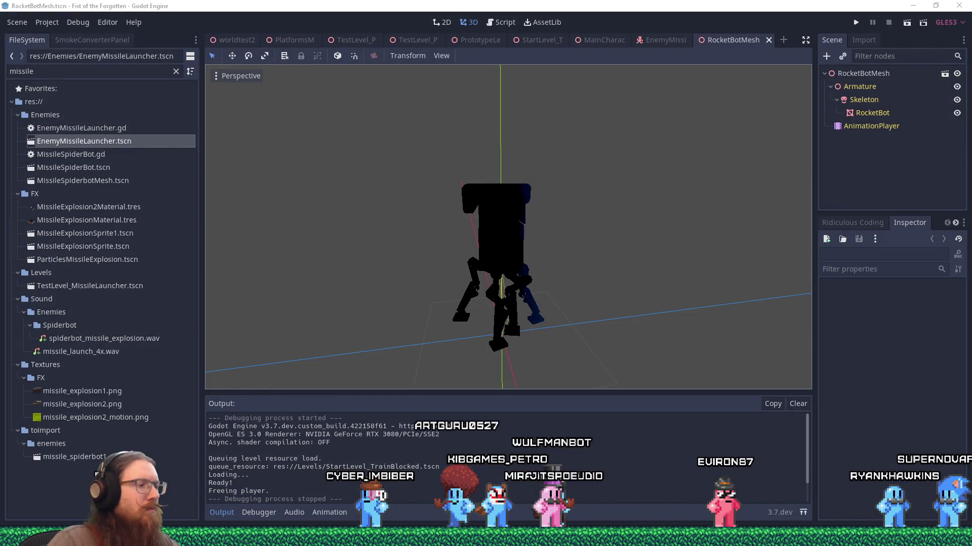
- Launch Everything and open the fotf\art_source enemies folder
key("super")
type("eve")
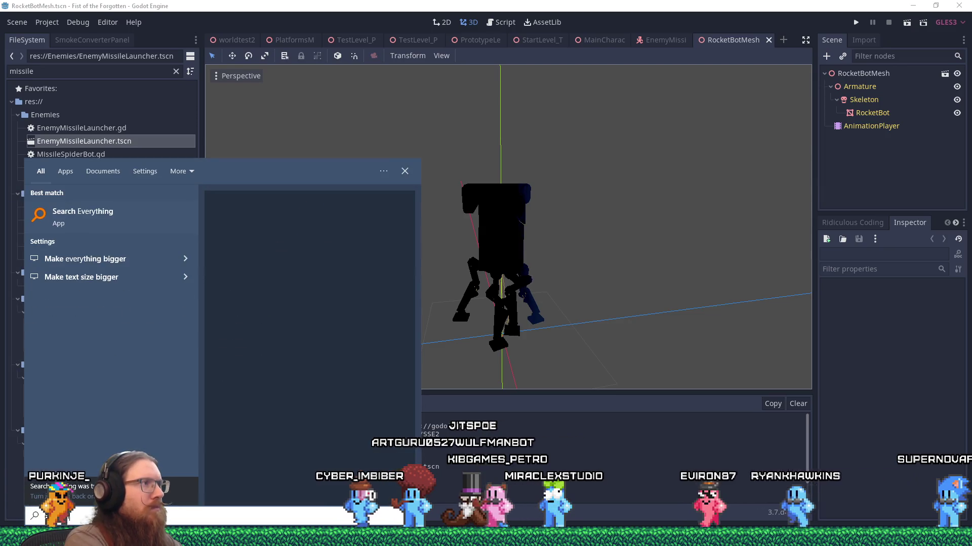
left_click(178, 230)
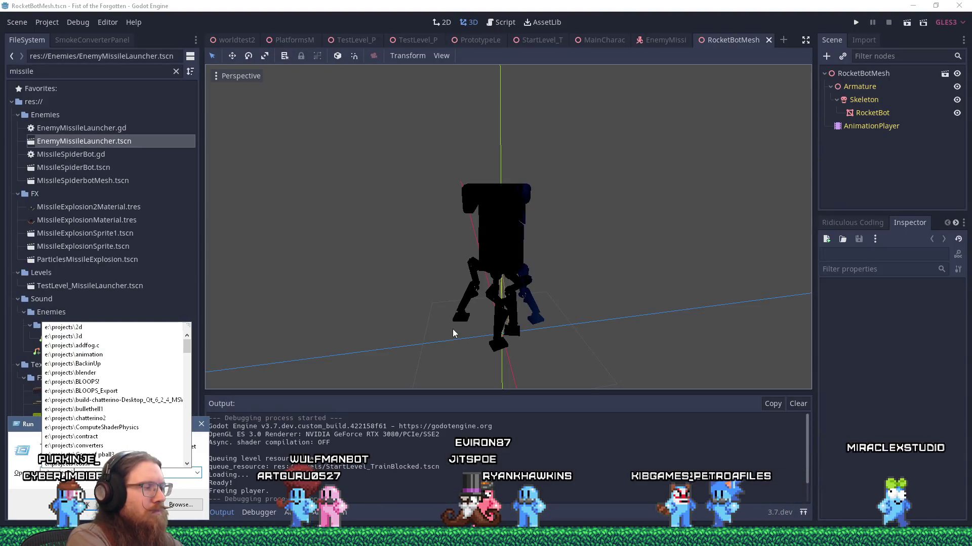
type("fotf\\art_so")
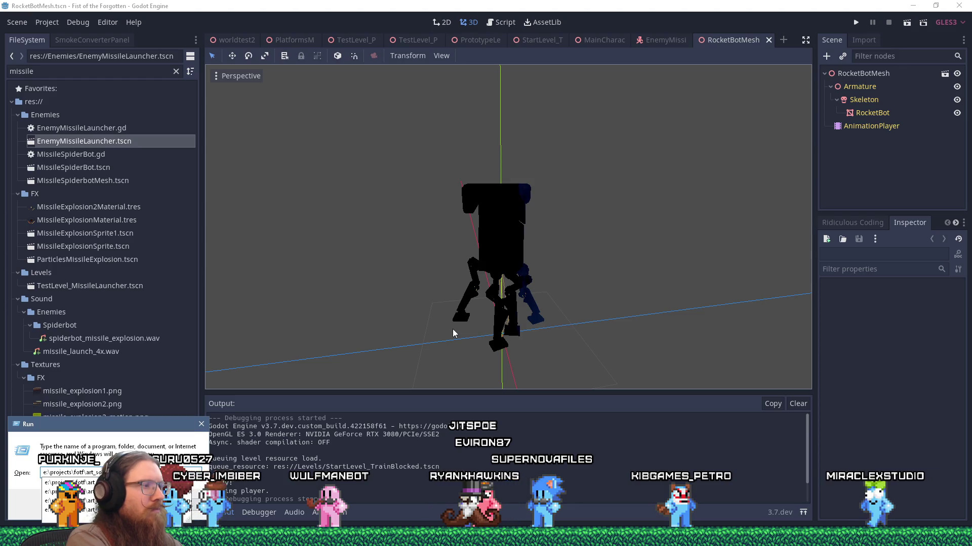
type("urce\\c")
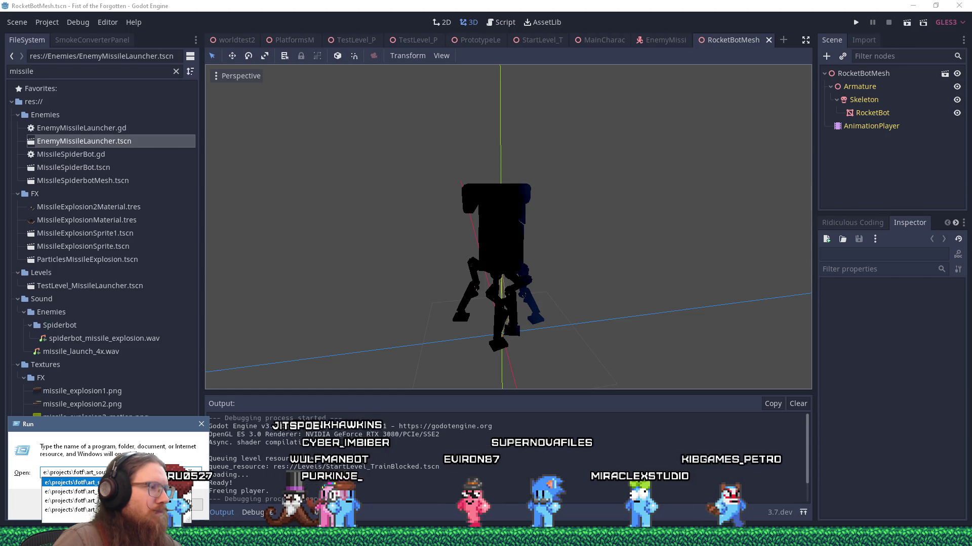
key("Down")
key("Return")
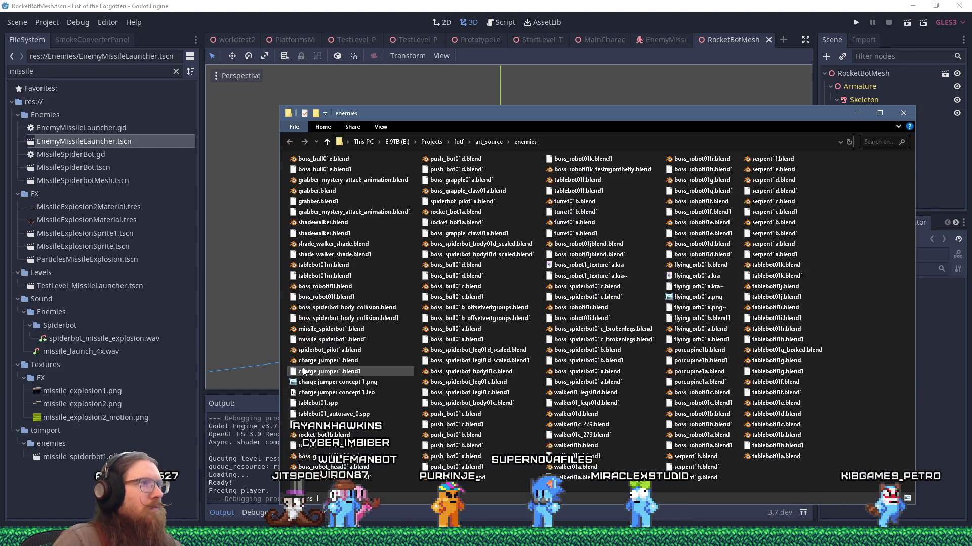
- Open rocket_bot1b.blend in Notepad++ from File Explorer, then bring up the Start menu
type("rocket")
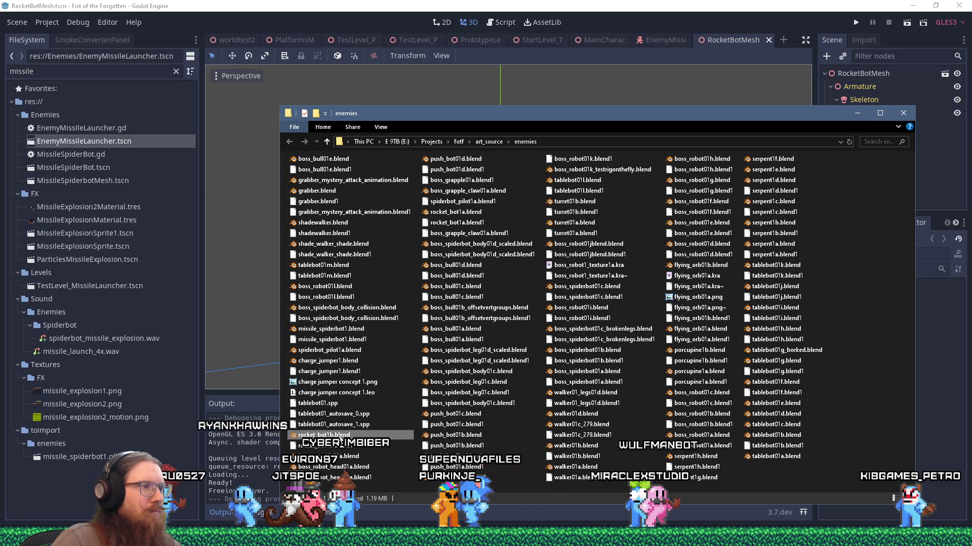
key("Menu")
left_click(389, 238)
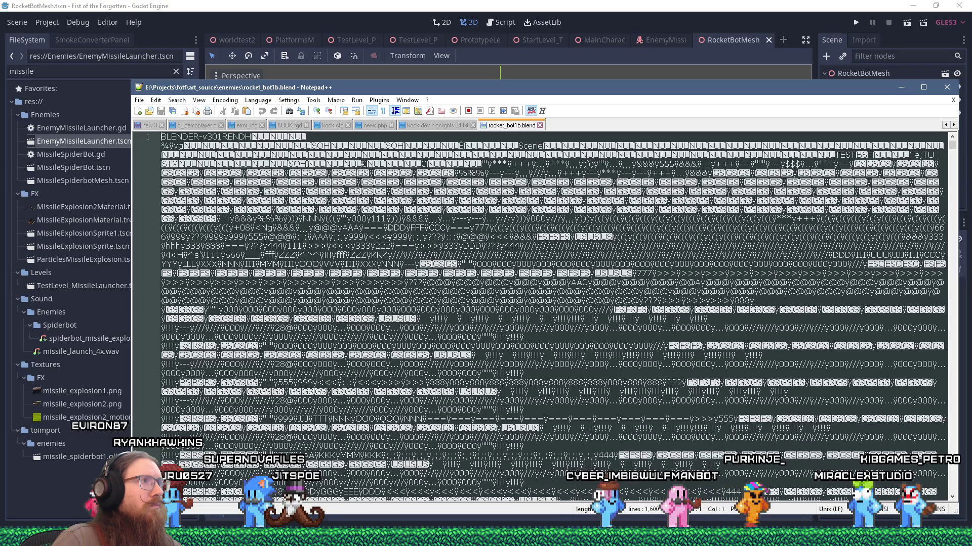
key("super")
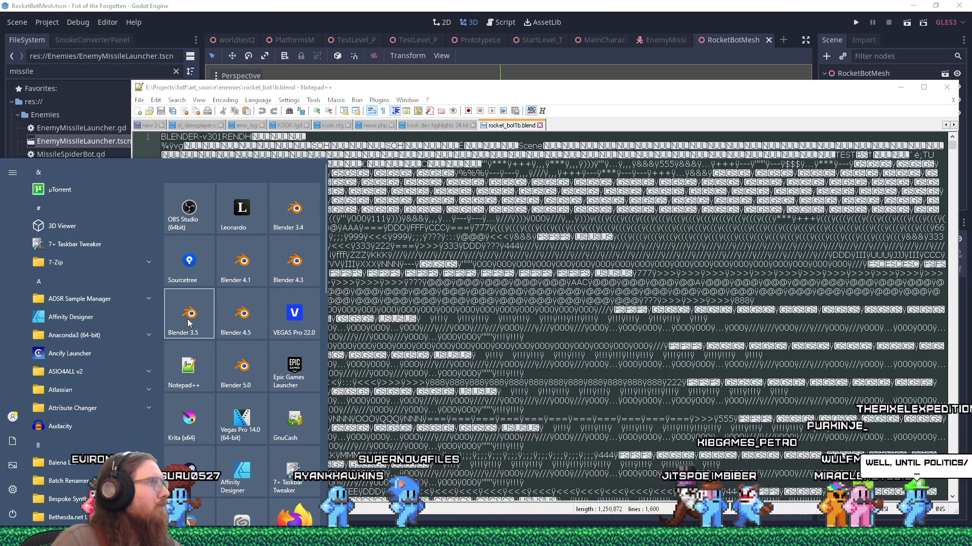
- Launch Blender 3.5, dismiss the splash and orbit around the default cube
left_click(297, 197)
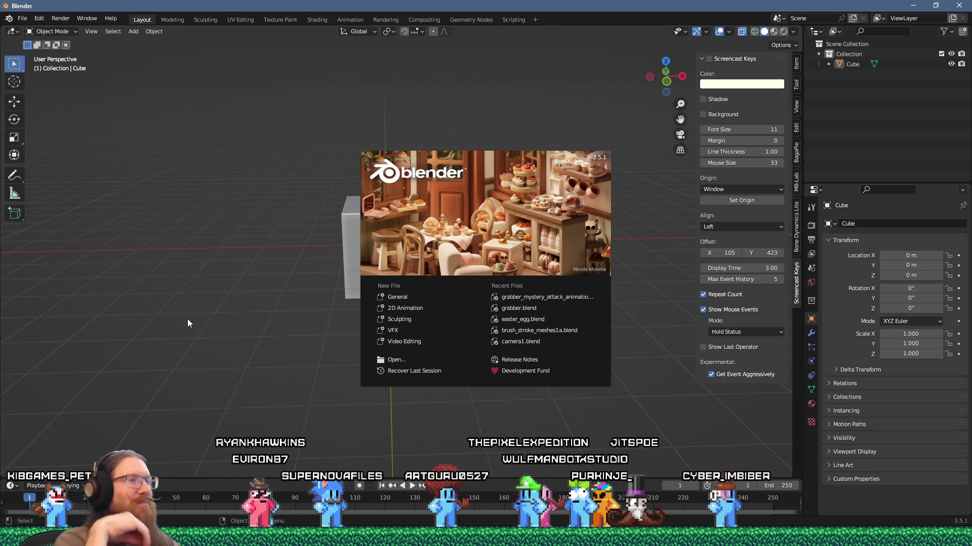
mouse_move(187, 319)
left_mouse_down()
mouse_move(259, 293)
mouse_move(257, 311)
mouse_move(320, 323)
left_mouse_up()
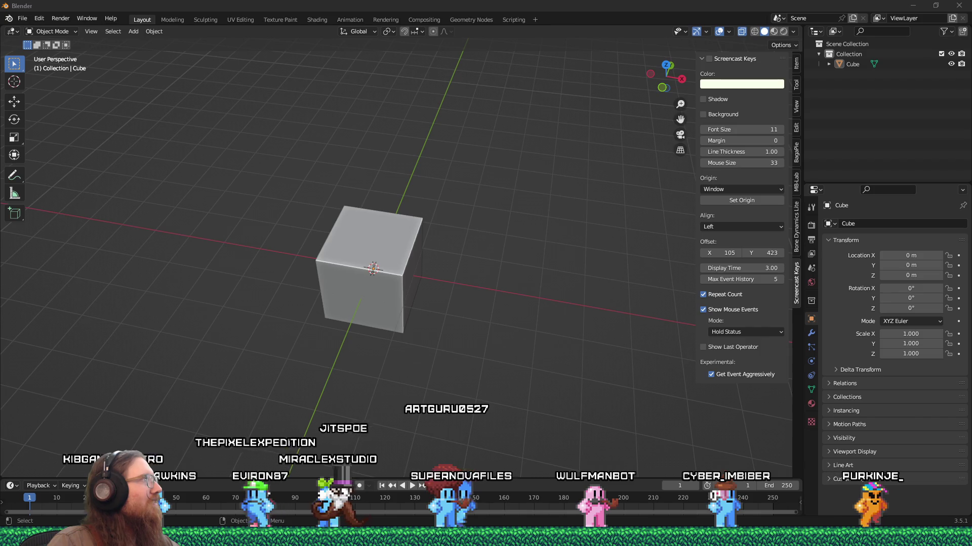
- Drag rocket_bot1b.blend from the enemies folder into Blender and open it
key("alt+Tab")
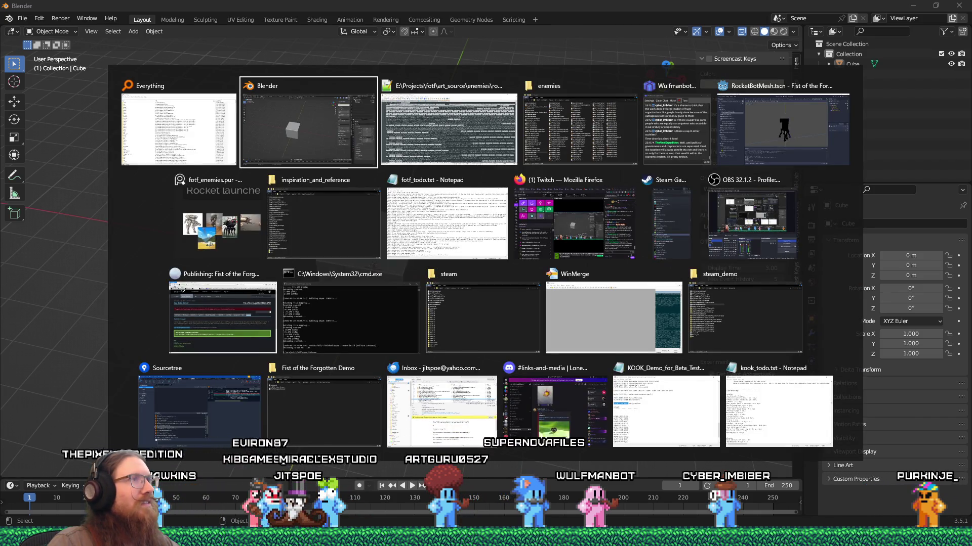
key("Tab")
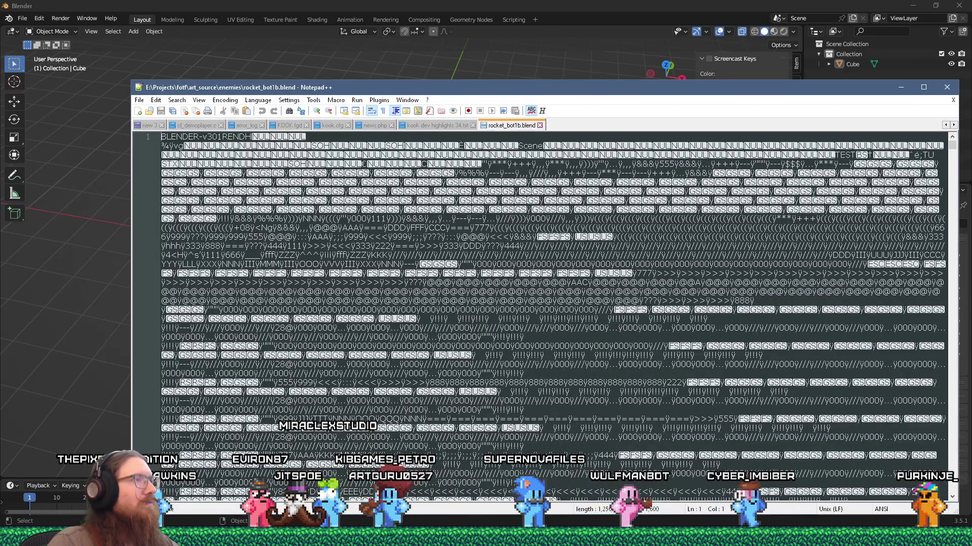
key("alt+Tab")
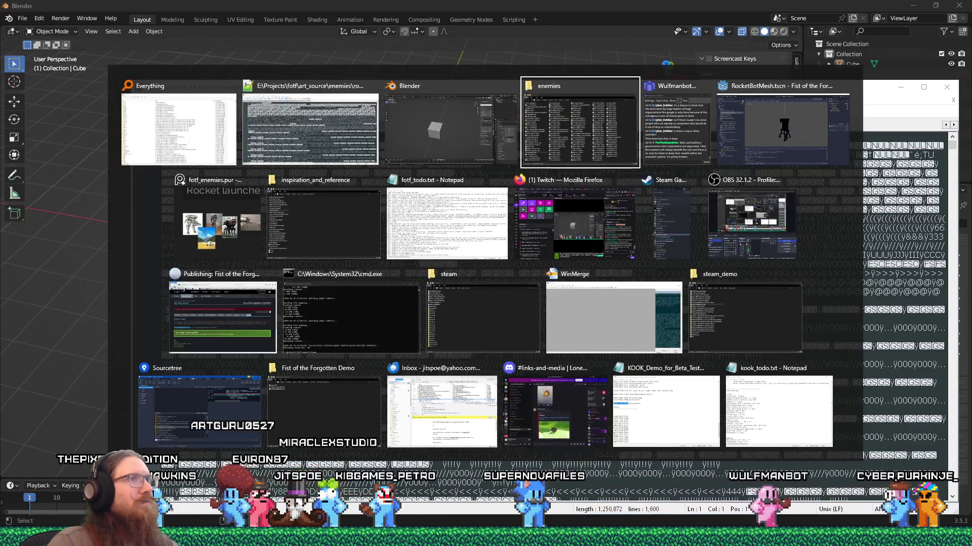
key("Tab")
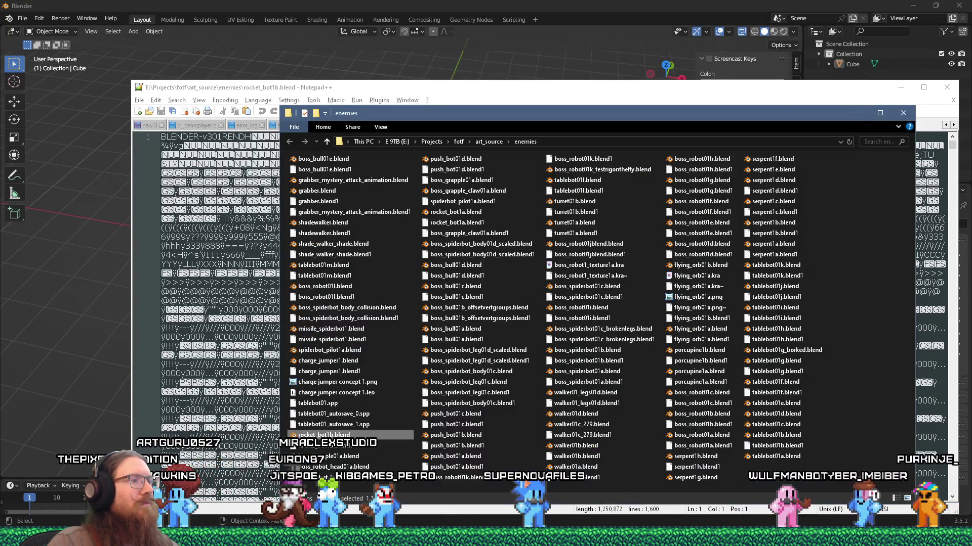
left_click_drag(324, 435, 338, 63)
left_click(338, 63)
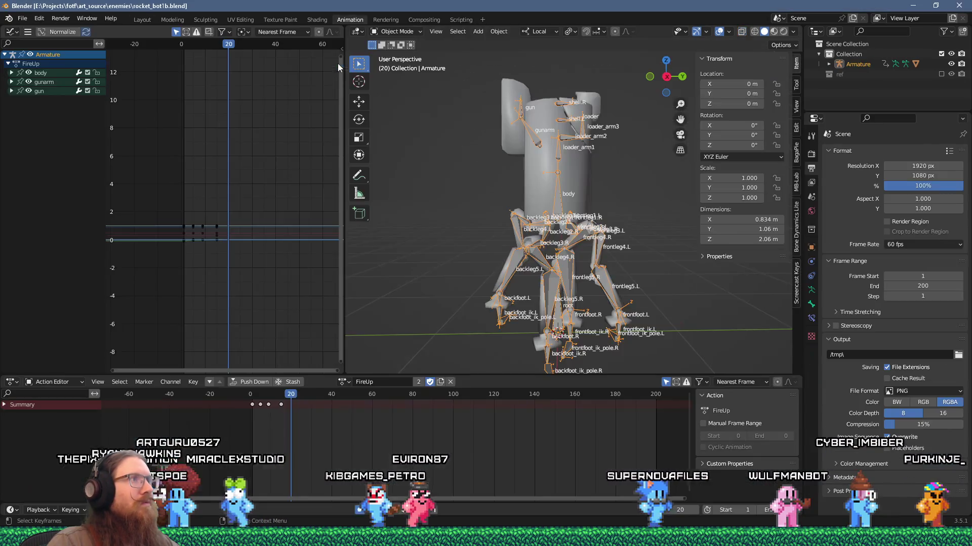
- In Layout, put the RocketBot mesh in Edit Mode with everything selected, viewed from the front
mouse_move(454, 223)
left_mouse_down()
mouse_move(434, 296)
mouse_move(374, 268)
mouse_move(447, 189)
mouse_move(521, 208)
mouse_move(460, 180)
mouse_move(369, 223)
mouse_move(403, 235)
mouse_move(466, 227)
mouse_move(485, 250)
mouse_move(513, 249)
left_mouse_up()
key("a")
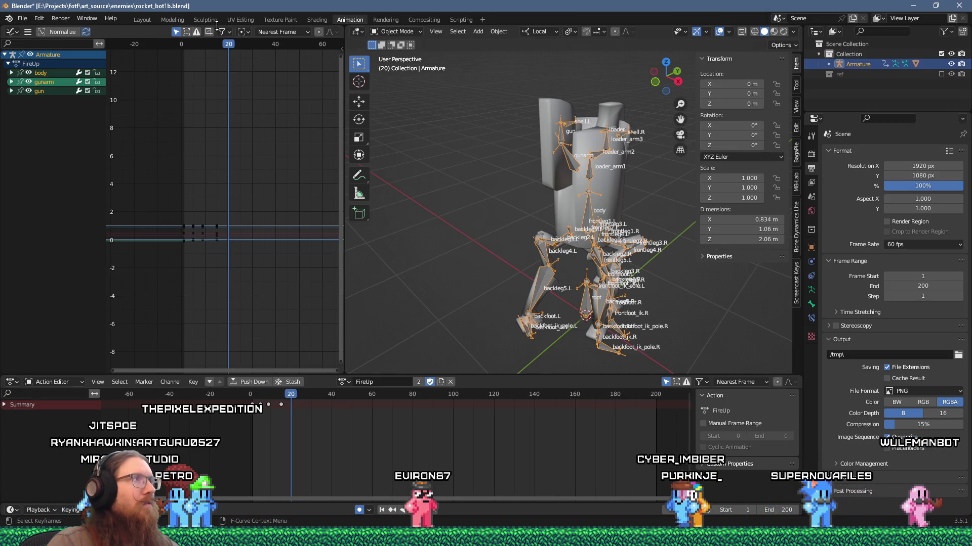
left_click(147, 20)
key("Tab")
key("Tab")
left_click(570, 123)
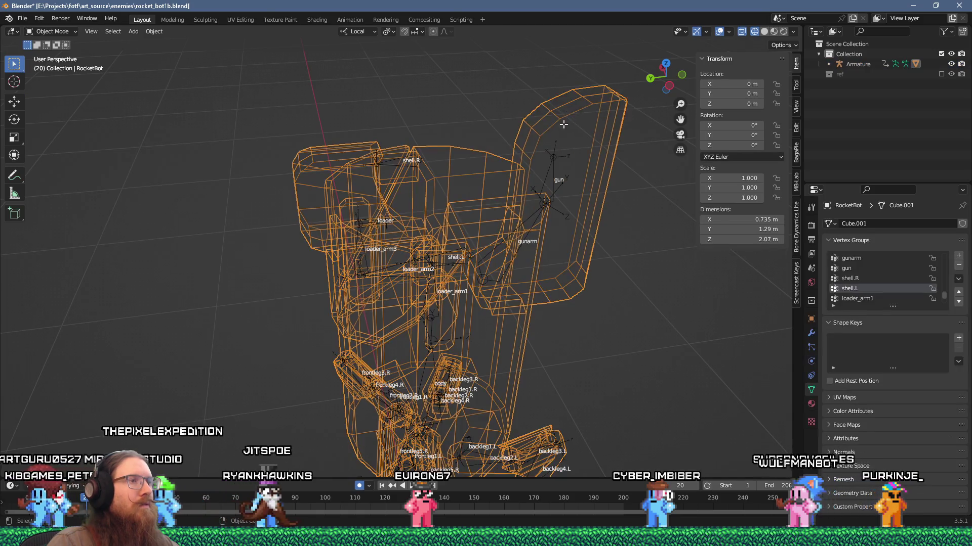
key("Tab")
key("a")
mouse_move(460, 144)
left_mouse_down()
mouse_move(355, 141)
mouse_move(573, 140)
mouse_move(505, 124)
mouse_move(536, 136)
left_mouse_up()
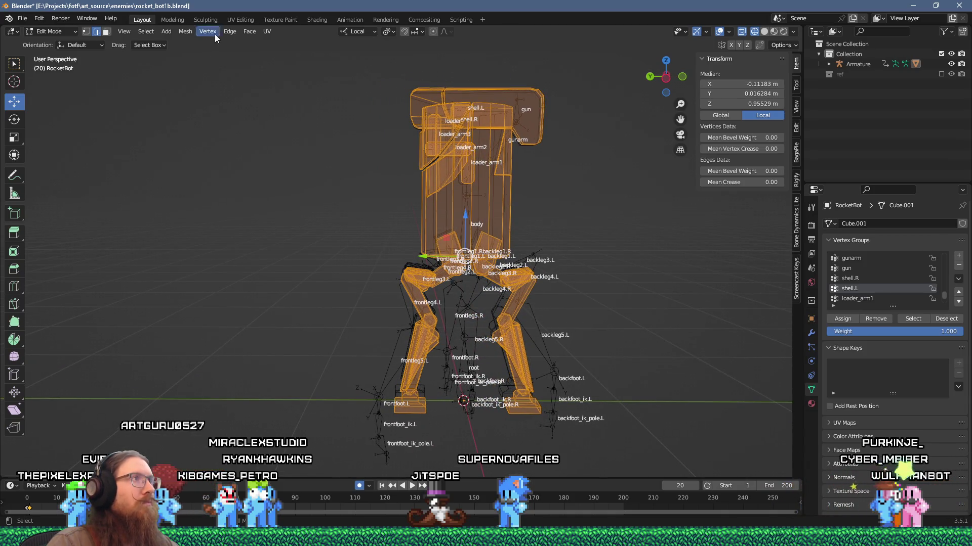
left_click(235, 19)
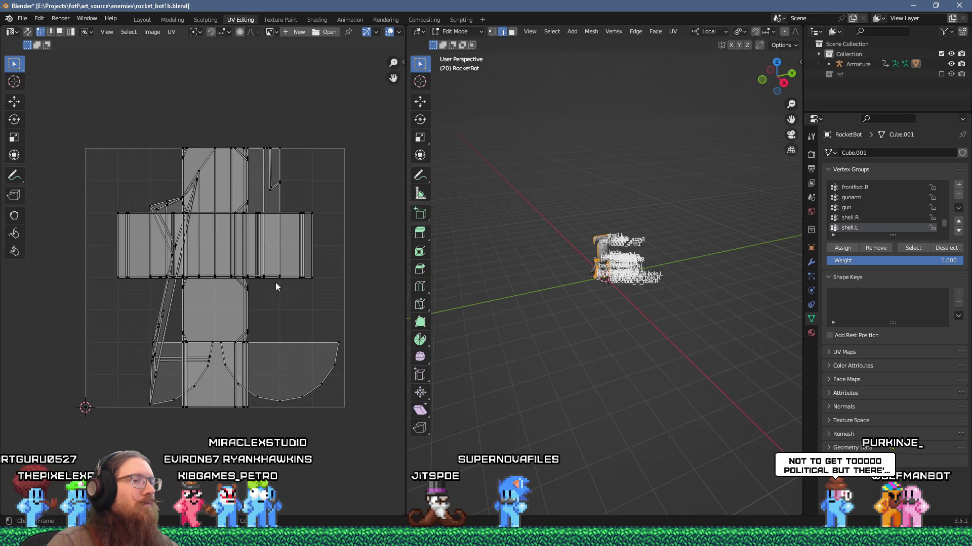
- Orbit around the RocketBot rig in UV Editing, then bring up the PureRef reference board
scroll(551, 261, "up", 8)
left_click_drag(607, 241, 635, 232)
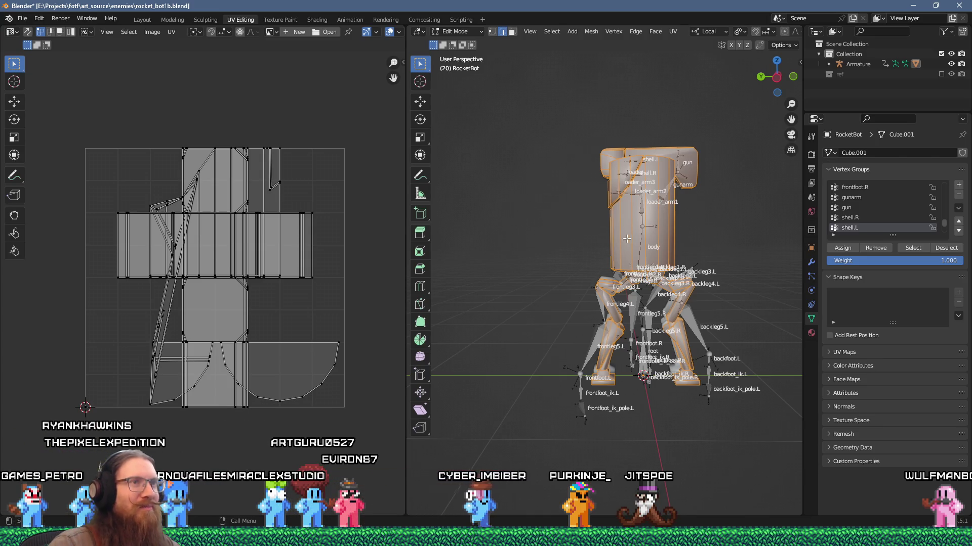
scroll(629, 238, "up", 3)
mouse_move(630, 238)
left_mouse_down()
mouse_move(563, 270)
mouse_move(503, 277)
mouse_move(615, 213)
left_mouse_up()
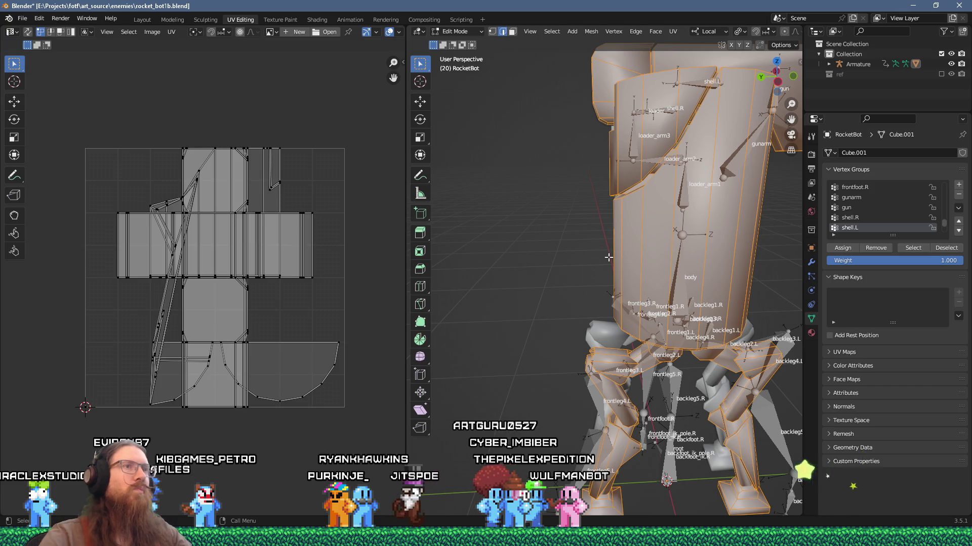
left_click_drag(577, 131, 662, 148)
mouse_move(668, 177)
left_mouse_down()
mouse_move(535, 193)
mouse_move(525, 152)
mouse_move(577, 218)
mouse_move(542, 148)
mouse_move(638, 229)
mouse_move(704, 225)
mouse_move(597, 229)
mouse_move(494, 213)
mouse_move(453, 228)
mouse_move(419, 207)
mouse_move(602, 228)
left_mouse_up()
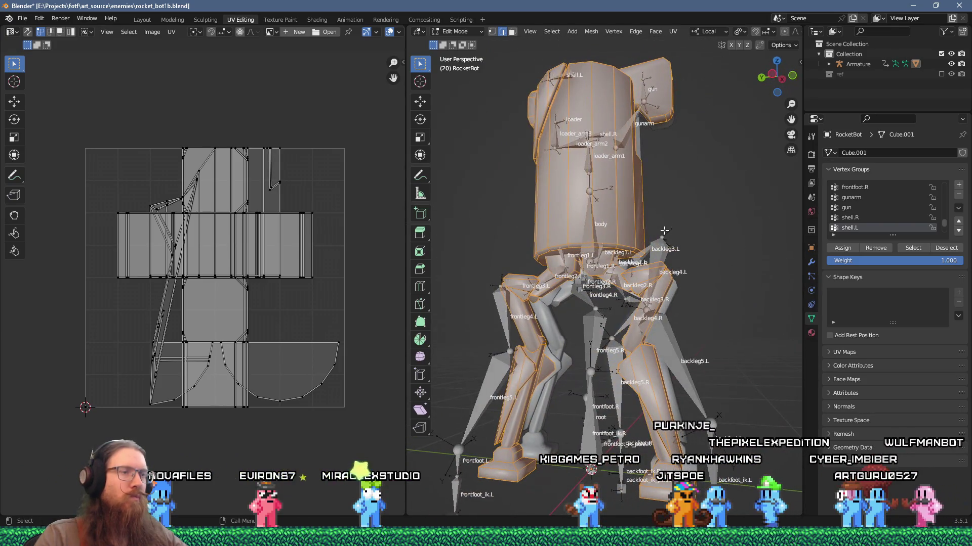
key("alt+Tab")
left_click(255, 235)
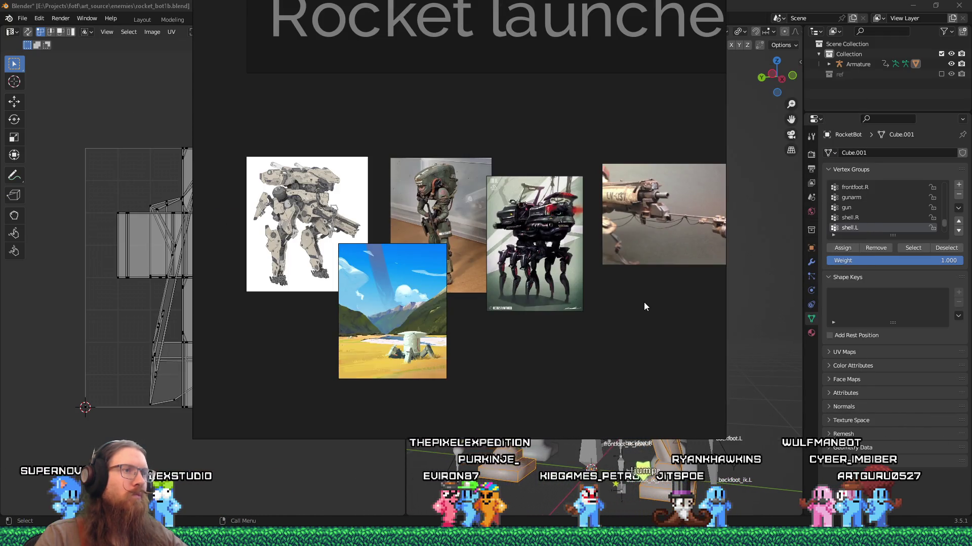
- Zoom and pan the PureRef board to centre the sky painting, then return to Blender
key("alt+Tab")
mouse_move(644, 302)
left_mouse_down()
mouse_move(702, 284)
mouse_move(646, 244)
mouse_move(701, 275)
mouse_move(700, 289)
mouse_move(658, 308)
left_mouse_up()
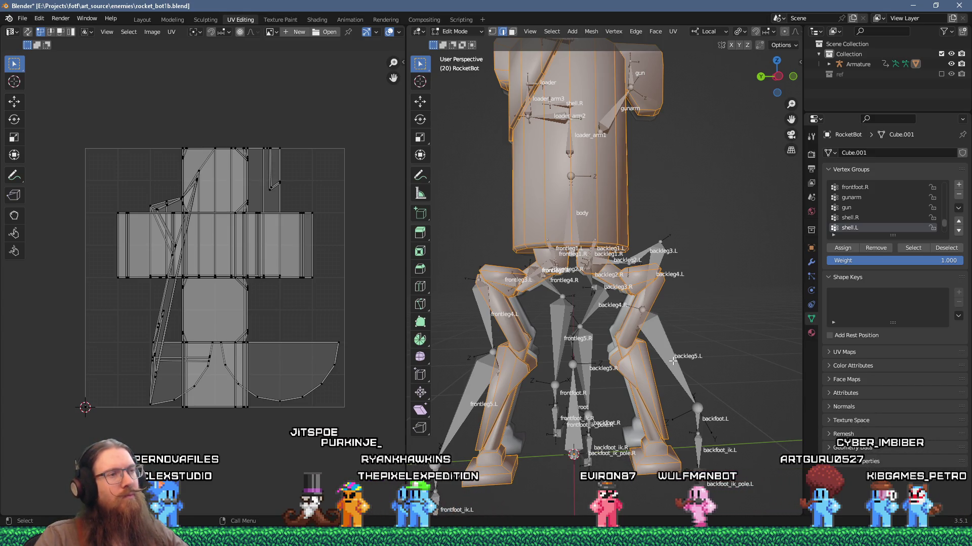
key("alt+Tab")
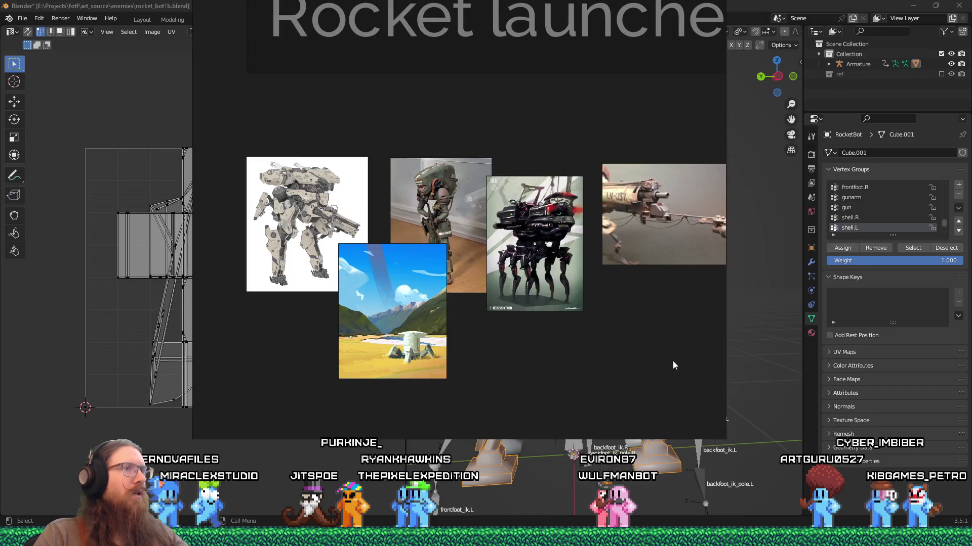
scroll(565, 338, "up", 5)
left_click_drag(514, 272, 519, 299)
scroll(518, 299, "down", 4)
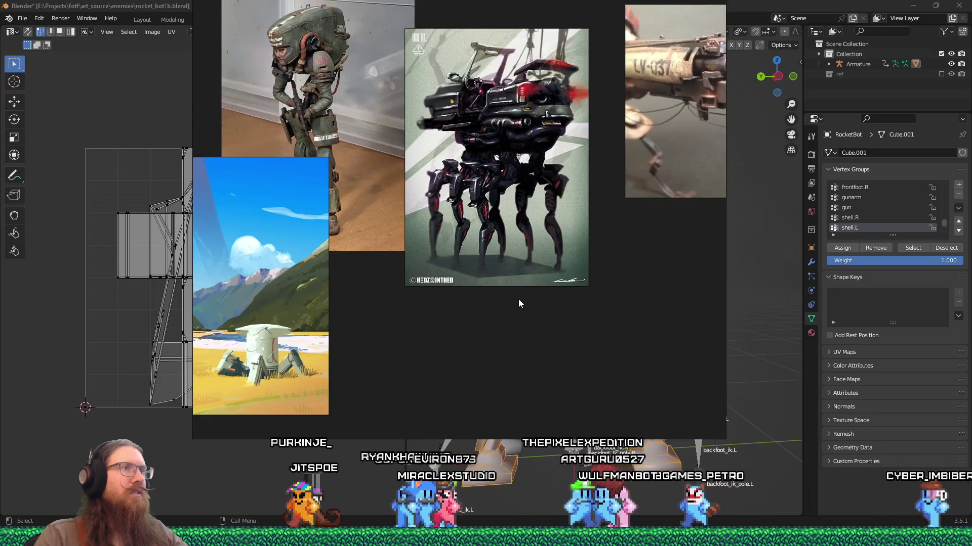
left_click_drag(500, 308, 602, 320)
scroll(675, 232, "up", 3)
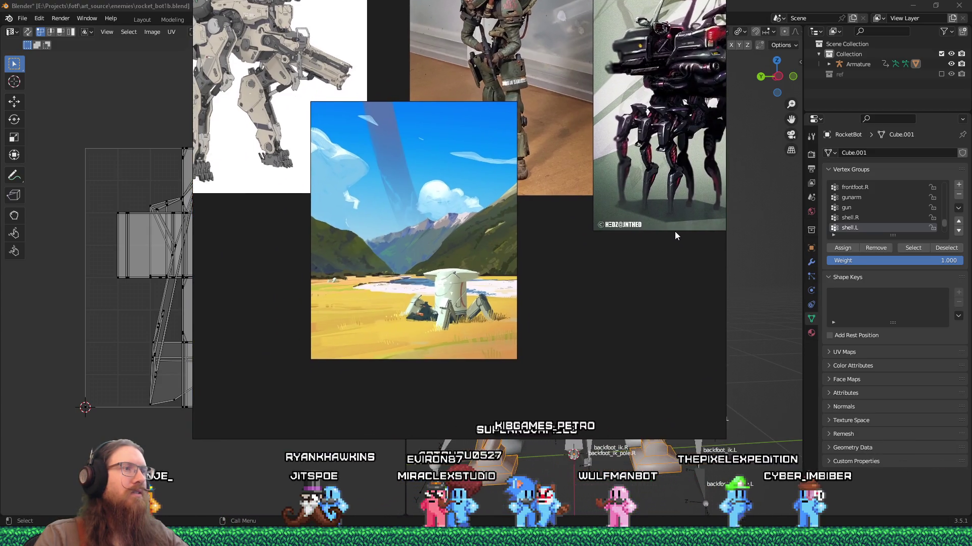
mouse_move(675, 232)
left_mouse_down()
mouse_move(684, 301)
mouse_move(697, 312)
left_mouse_up()
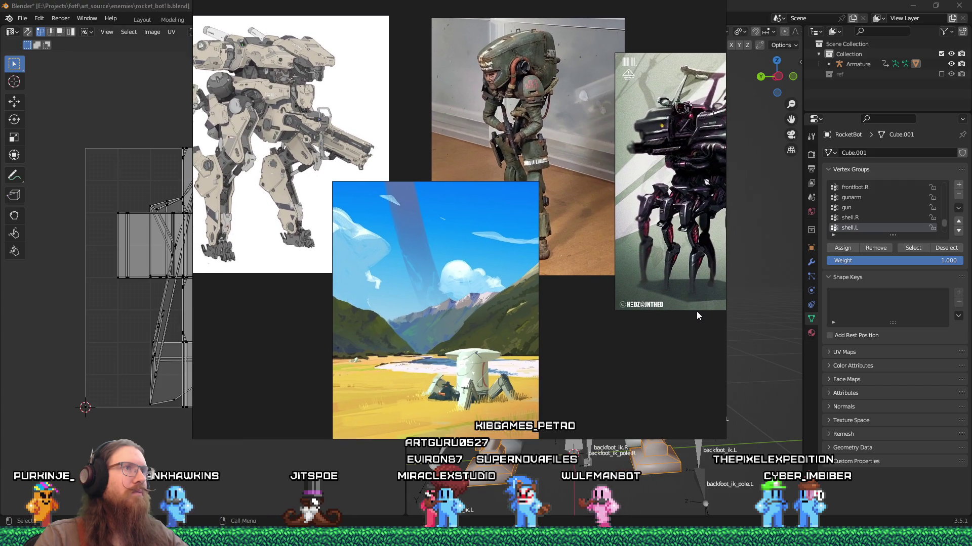
key("alt+Tab")
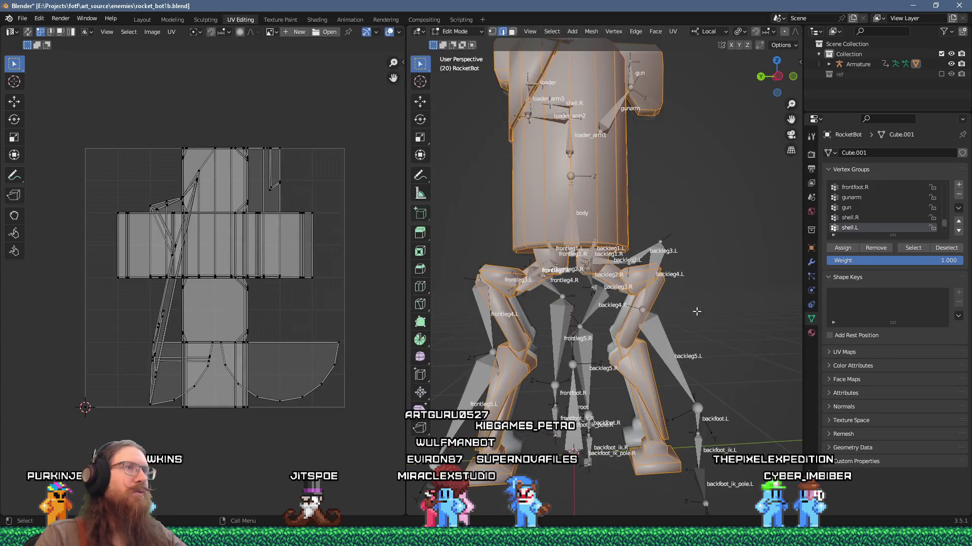
- Orbit to the front shell and shortest-path select its faces, trimming to one face strip
mouse_move(596, 230)
left_mouse_down()
mouse_move(523, 288)
mouse_move(679, 275)
mouse_move(662, 226)
mouse_move(578, 231)
mouse_move(657, 275)
mouse_move(642, 297)
mouse_move(582, 248)
mouse_move(486, 259)
left_mouse_up()
key("alt+Tab")
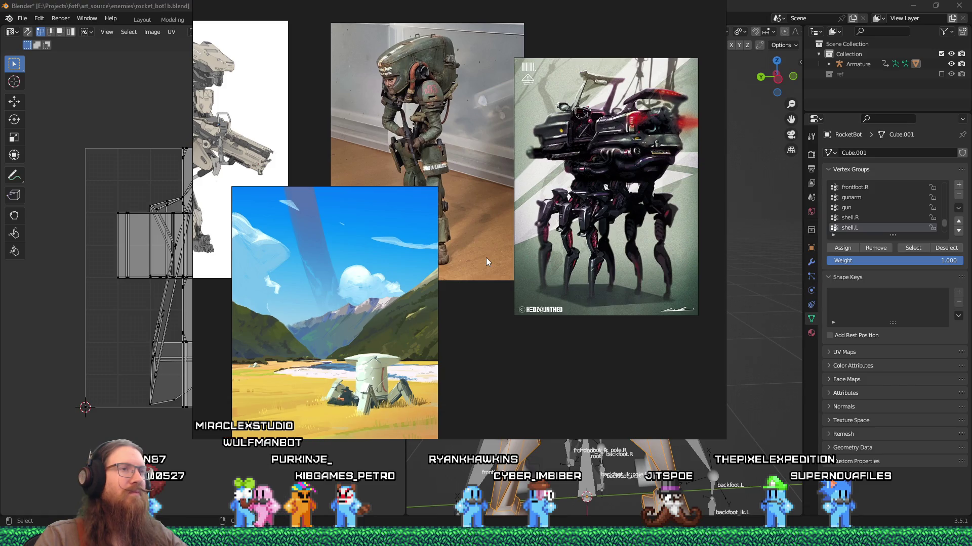
key("alt+Tab")
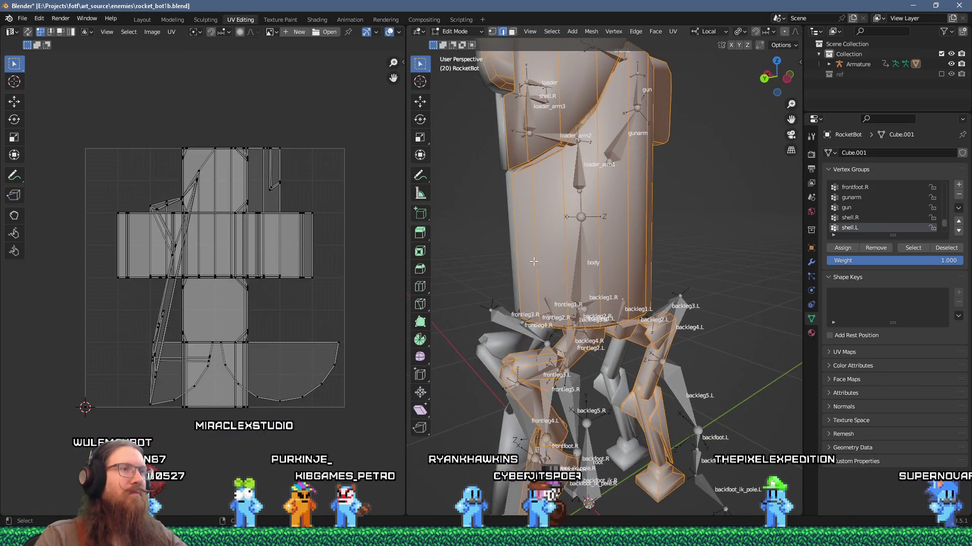
mouse_move(533, 261)
left_mouse_down()
mouse_move(511, 196)
mouse_move(509, 233)
mouse_move(640, 254)
mouse_move(582, 283)
mouse_move(518, 339)
mouse_move(567, 256)
mouse_move(507, 254)
left_mouse_up()
left_click(520, 246)
left_click(607, 247, "ctrl")
left_click(632, 248, "ctrl")
left_click(538, 256)
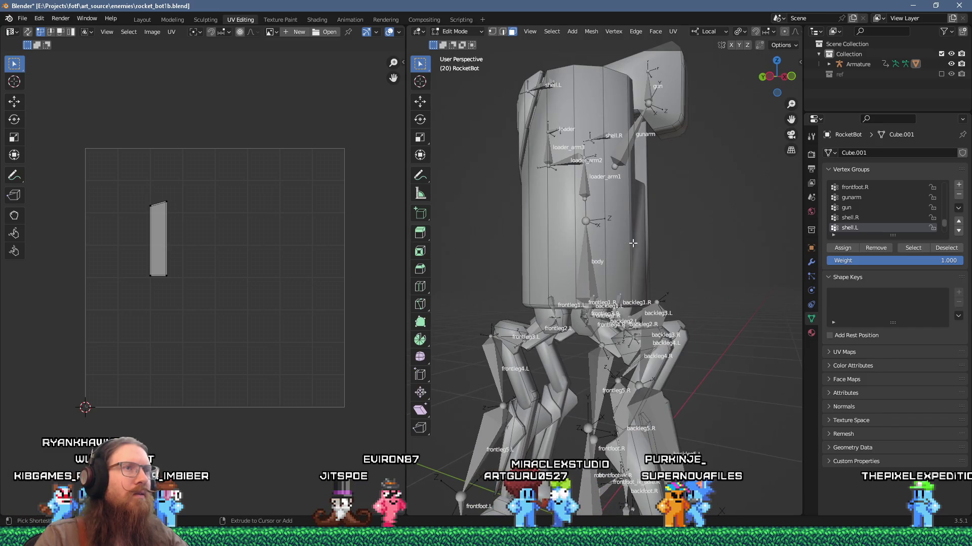
- Select a face strip on the shell's side and unwrap it
mouse_move(619, 234)
left_mouse_down()
mouse_move(620, 263)
mouse_move(627, 236)
mouse_move(637, 267)
mouse_move(570, 262)
mouse_move(561, 279)
mouse_move(489, 242)
mouse_move(488, 266)
mouse_move(581, 273)
mouse_move(481, 278)
mouse_move(642, 235)
left_mouse_up()
left_click(628, 234)
key("u")
left_click(641, 237)
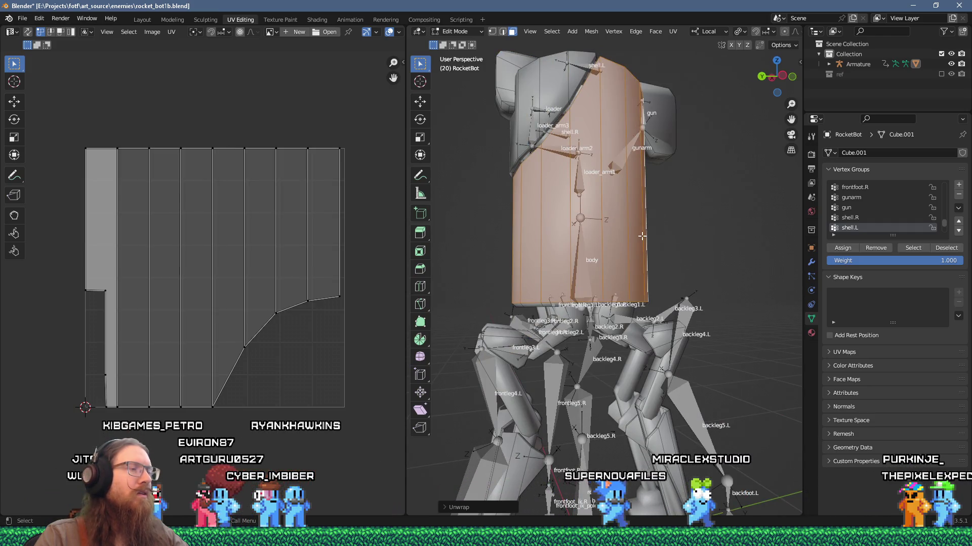
scroll(337, 274, "down", 2)
left_click_drag(481, 244, 556, 214)
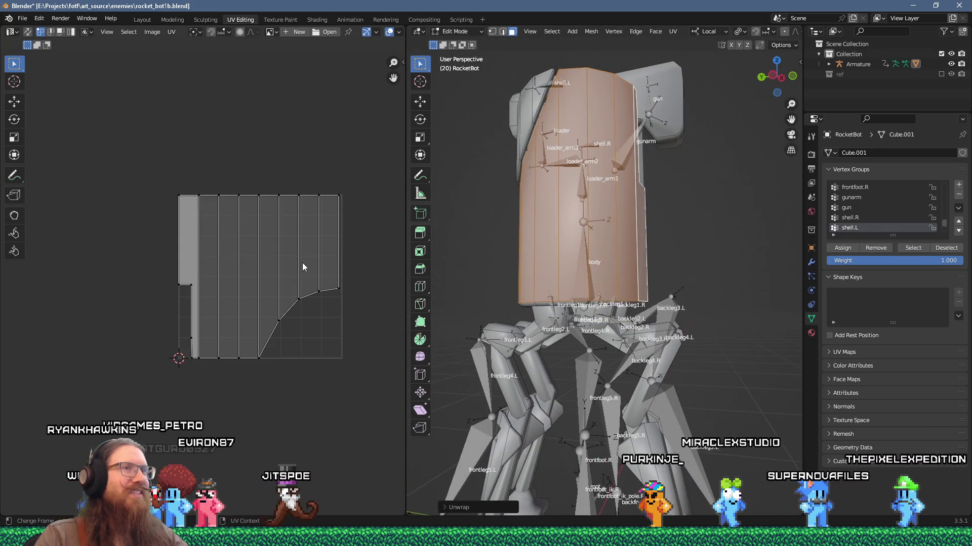
left_click_drag(495, 216, 639, 262)
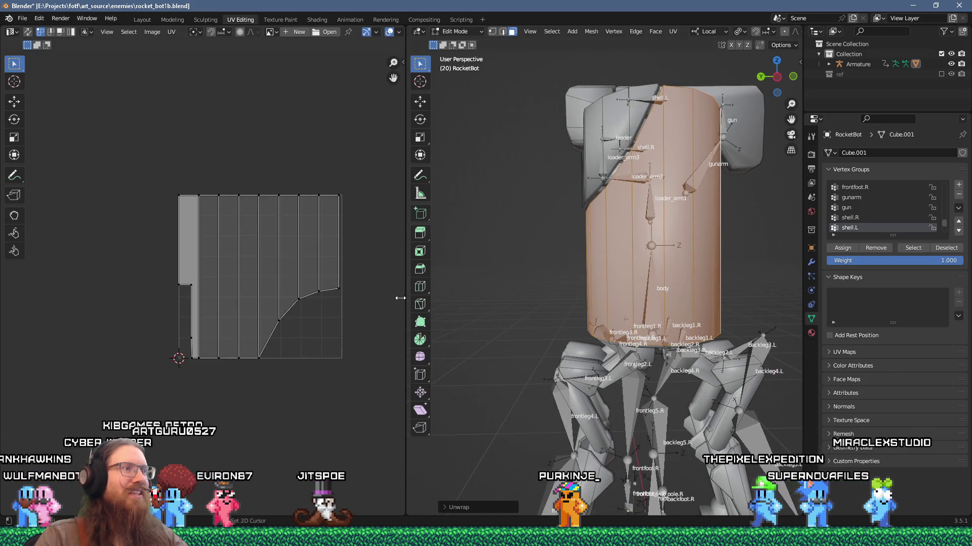
- Rotate the shell island 180°, undo an oversized scale, and move it to the upper-left
type("a")
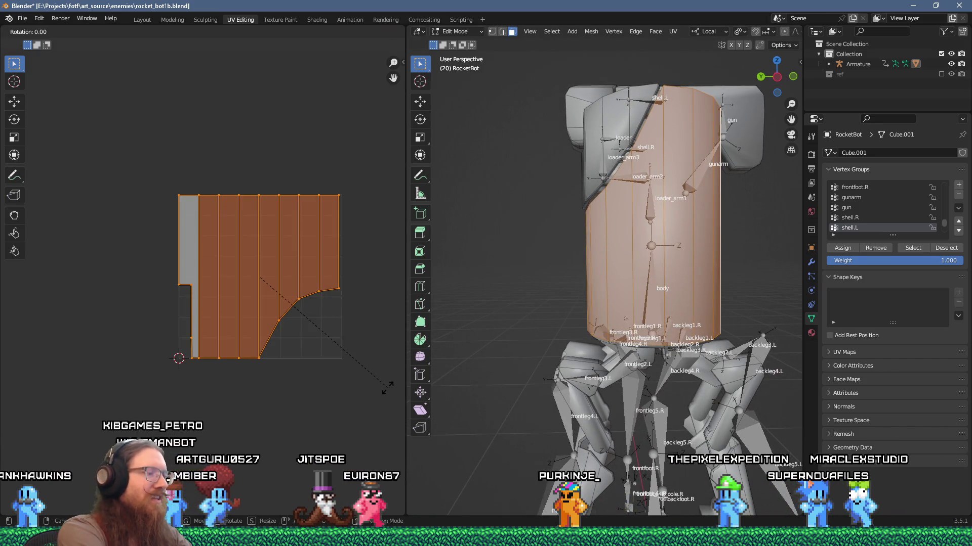
type("r180")
key("Return")
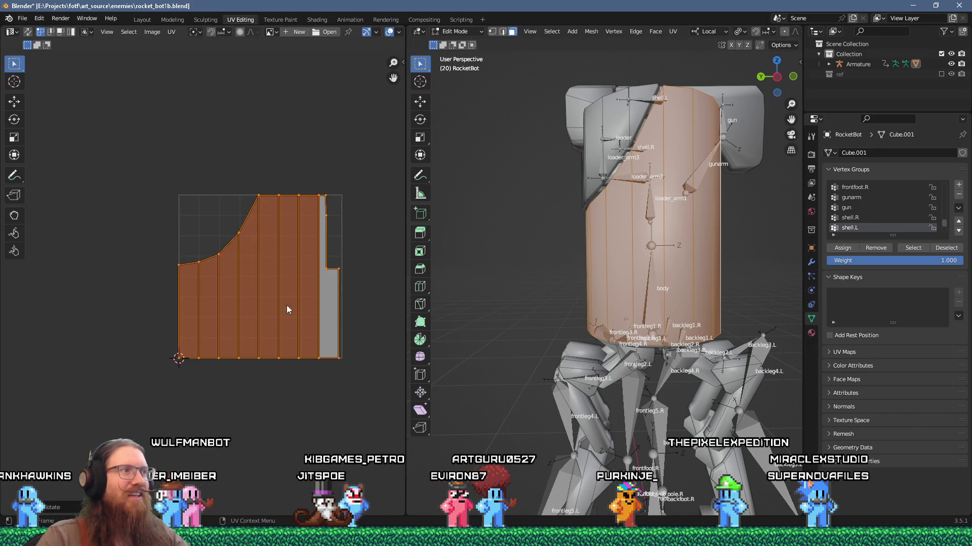
type("s5")
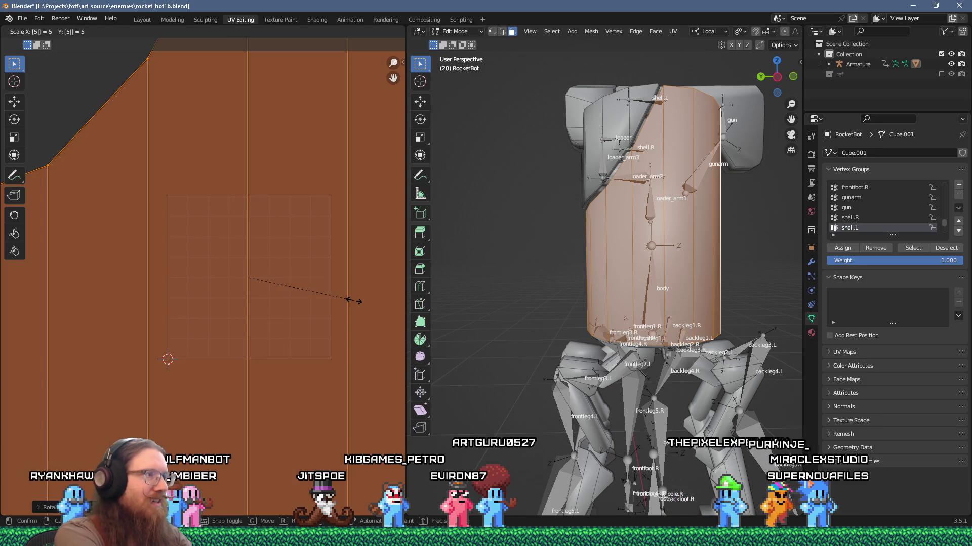
key("ctrl+z")
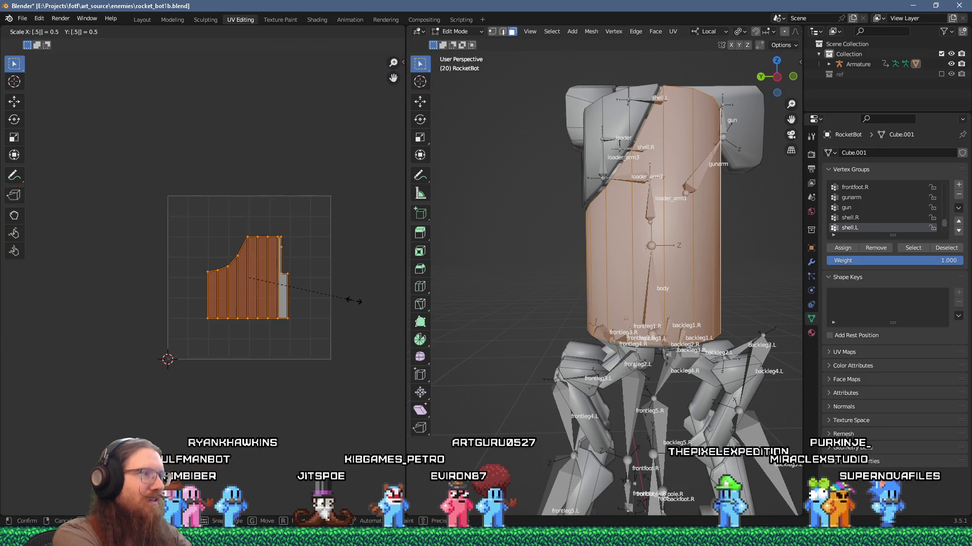
key("g")
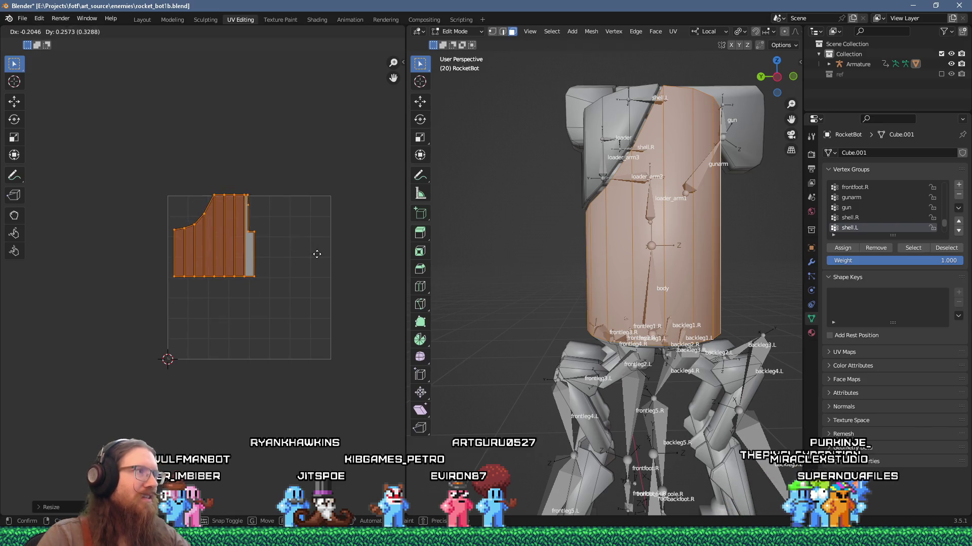
left_click(314, 258)
mouse_move(601, 297)
left_mouse_down()
mouse_move(518, 220)
mouse_move(653, 217)
mouse_move(518, 214)
mouse_move(595, 200)
mouse_move(572, 209)
left_mouse_up()
- Unwrap a leg face, then grow to the whole leg column with Ctrl+L and unwrap it
scroll(572, 209, "up", 4)
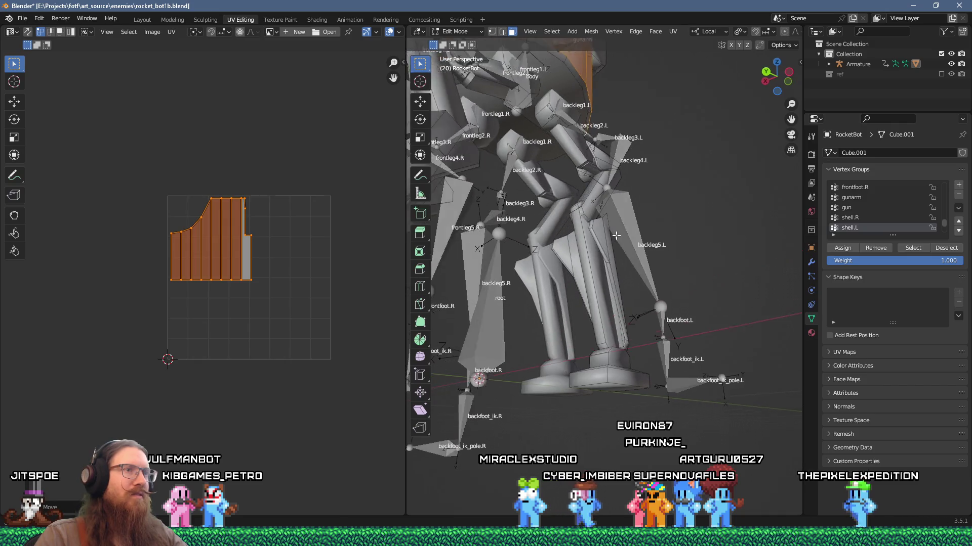
left_click(588, 277)
mouse_move(586, 278)
left_mouse_down()
mouse_move(676, 256)
mouse_move(680, 276)
mouse_move(528, 296)
mouse_move(516, 329)
mouse_move(572, 382)
mouse_move(613, 384)
left_mouse_up()
key("u")
left_click(648, 275)
left_click(490, 305)
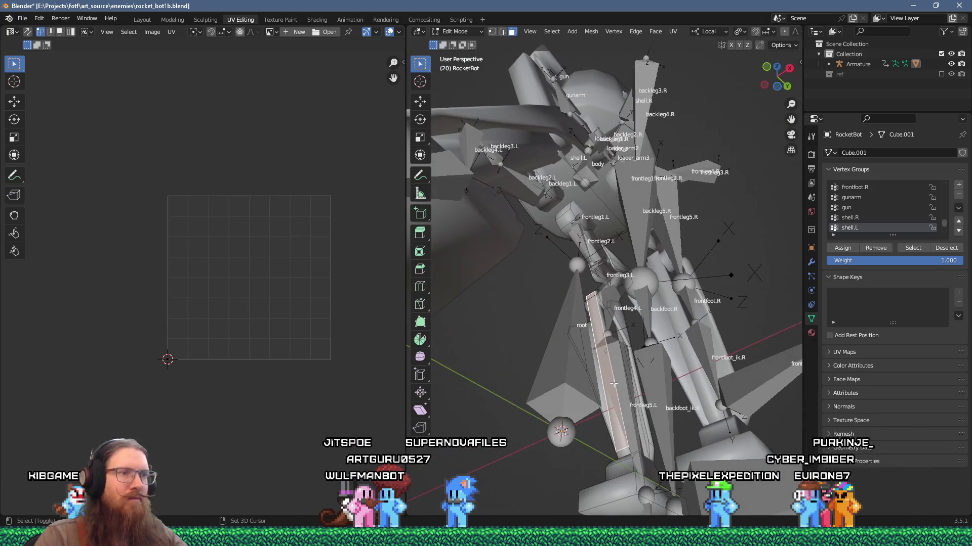
key("ctrl+l")
key("u")
left_click(610, 357)
- Check individual leg face strips, then box-select the body faces and invert the selection
left_click_drag(582, 304, 632, 283)
left_click_drag(644, 360, 632, 344)
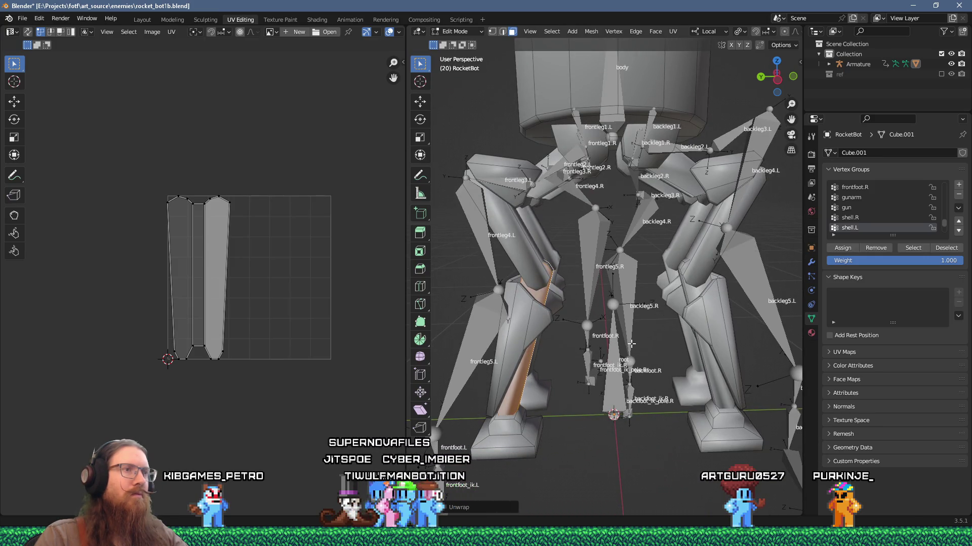
mouse_move(632, 344)
left_mouse_down()
mouse_move(701, 305)
mouse_move(655, 383)
mouse_move(630, 382)
mouse_move(594, 328)
left_mouse_up()
left_click(699, 305)
left_click(648, 410)
mouse_move(508, 201)
left_mouse_down()
mouse_move(539, 287)
mouse_move(589, 295)
mouse_move(644, 245)
left_mouse_up()
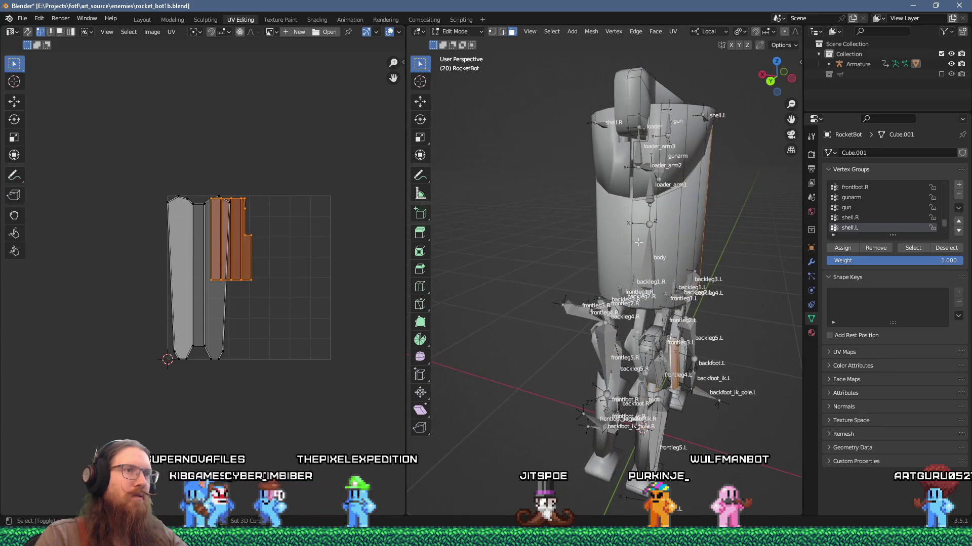
left_click_drag(709, 252, 632, 231)
key("ctrl+i")
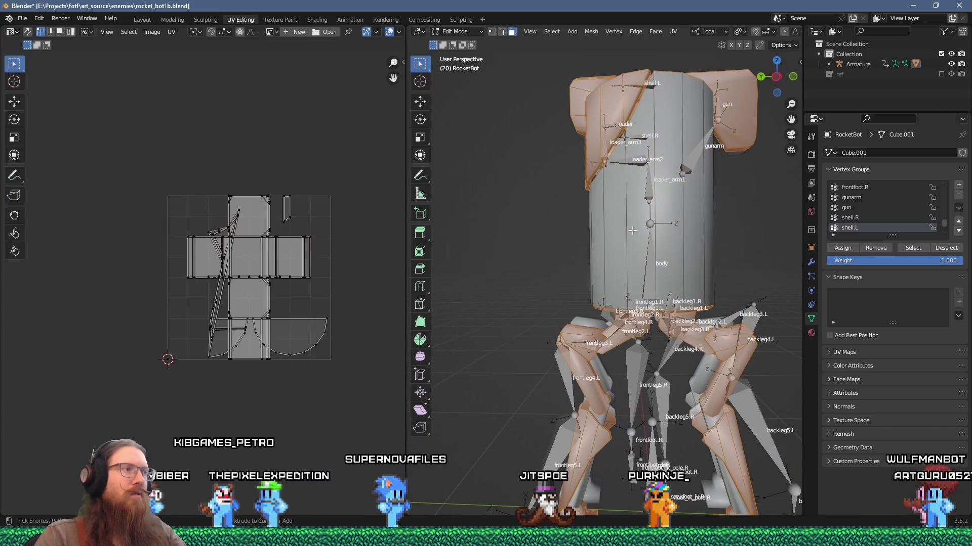
- Select all UV islands and scale them down to 0.1 of their size
key("a")
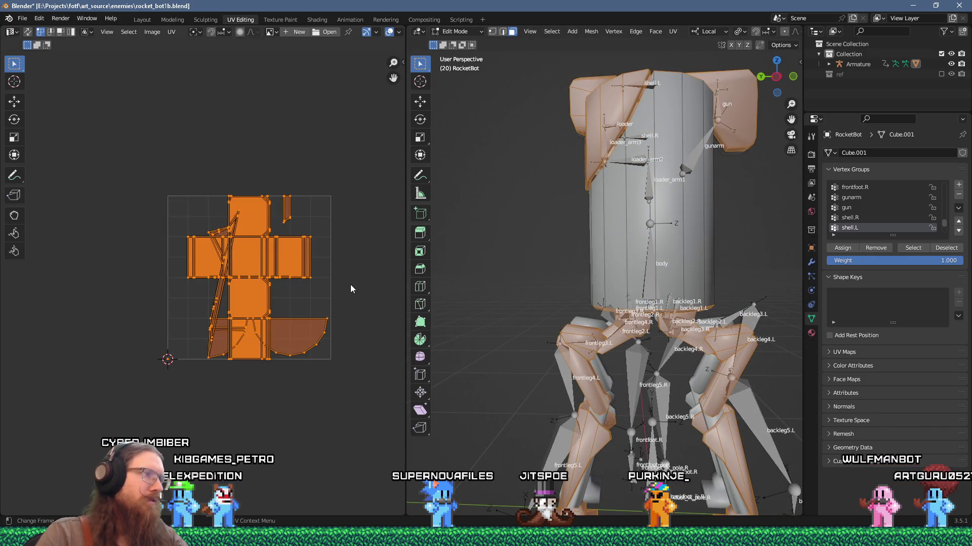
type("s.1")
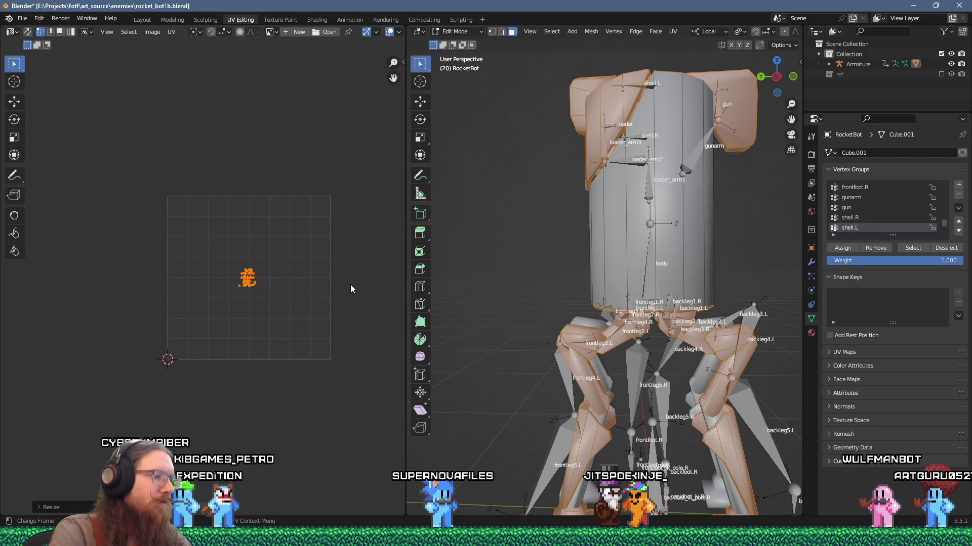
scroll(331, 248, "up", 3)
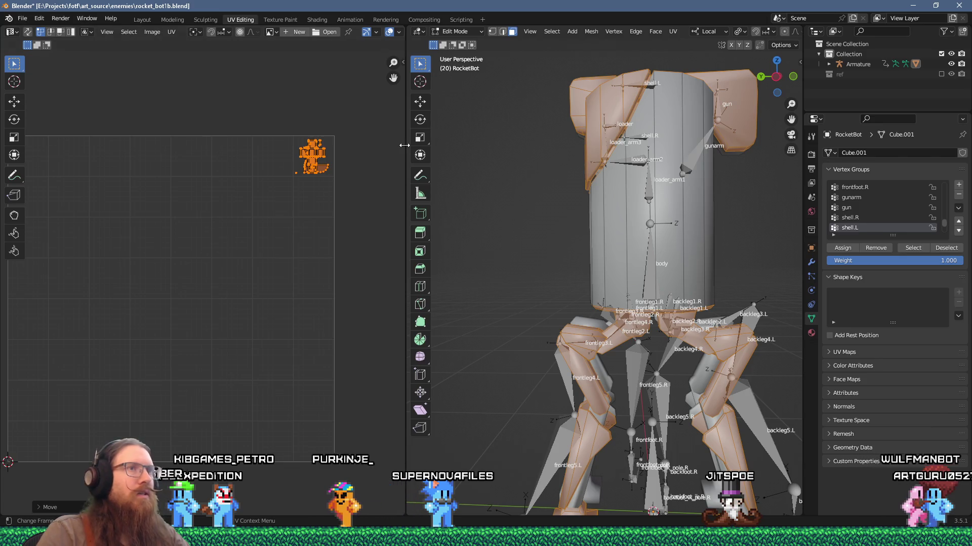
mouse_move(630, 147)
left_mouse_down()
mouse_move(516, 176)
mouse_move(606, 182)
mouse_move(594, 165)
mouse_move(639, 204)
mouse_move(621, 199)
left_mouse_up()
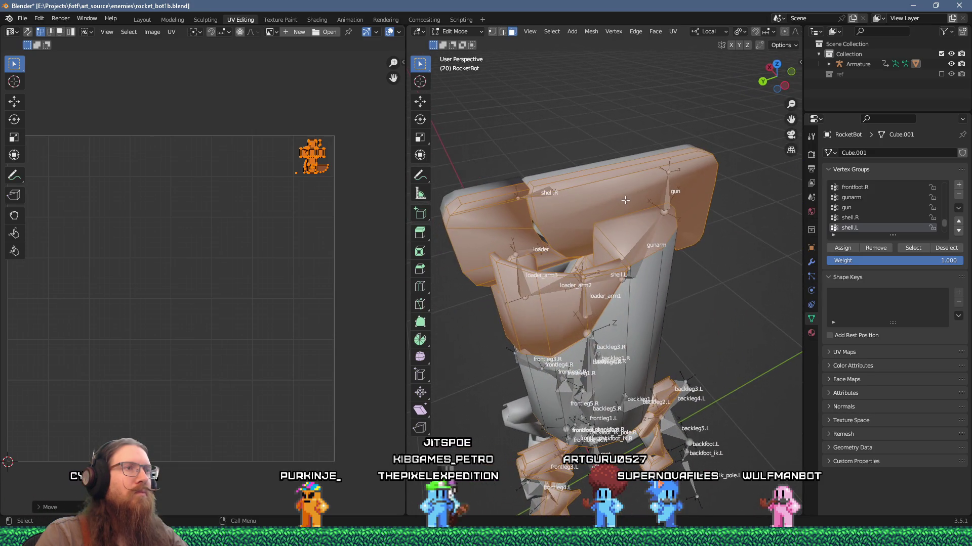
- Select the shell's top faces and unwrap them into a new UV island
scroll(579, 191, "up", 2)
left_click(588, 165)
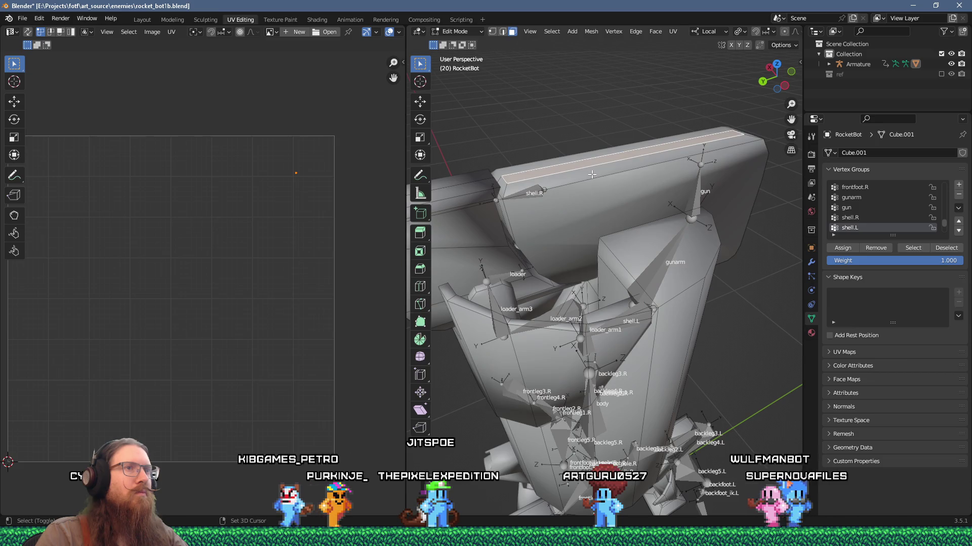
left_click_drag(588, 166, 533, 176)
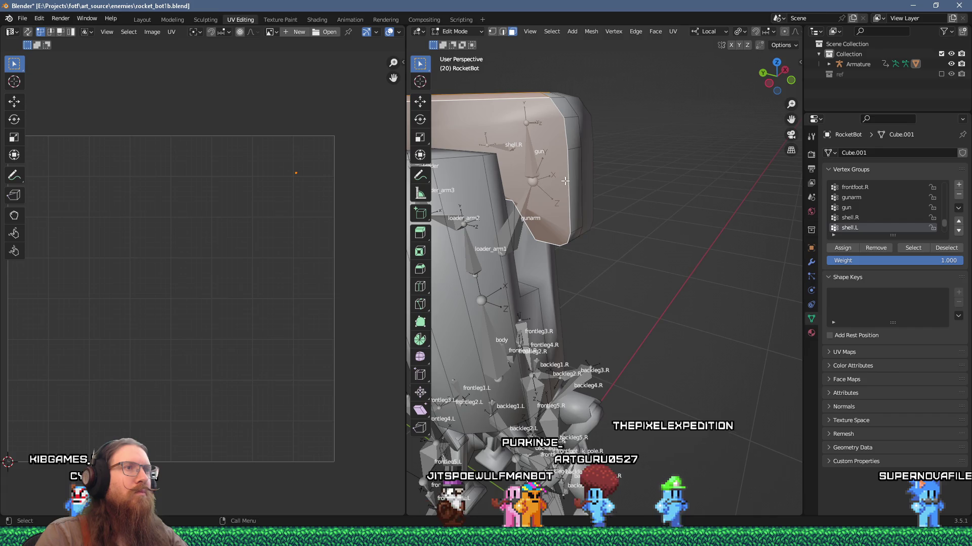
mouse_move(555, 163)
left_mouse_down()
mouse_move(605, 152)
mouse_move(603, 144)
left_mouse_up()
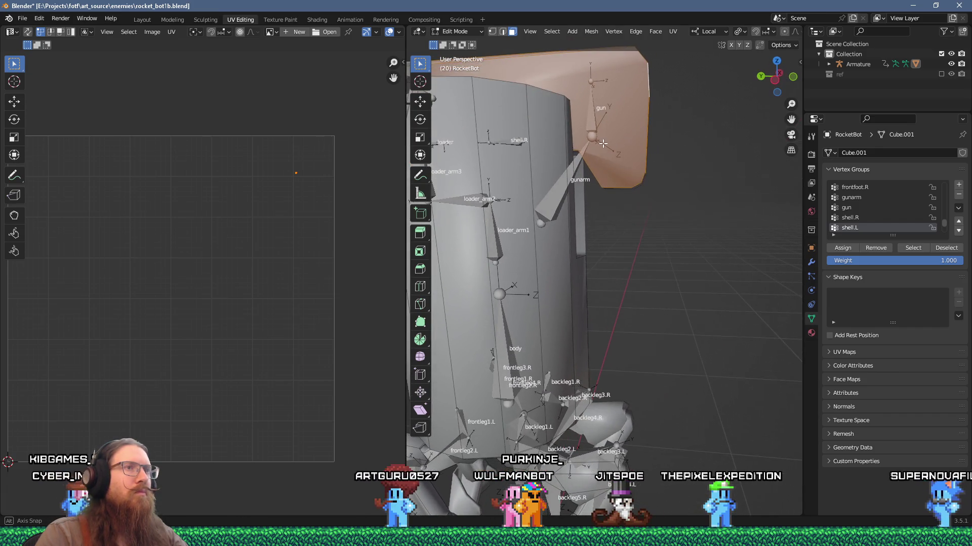
scroll(627, 159, "down", 6)
key("u")
left_click(651, 159)
- Scale the shell island to 0.5 and place it low in the UV square
scroll(651, 159, "down", 2)
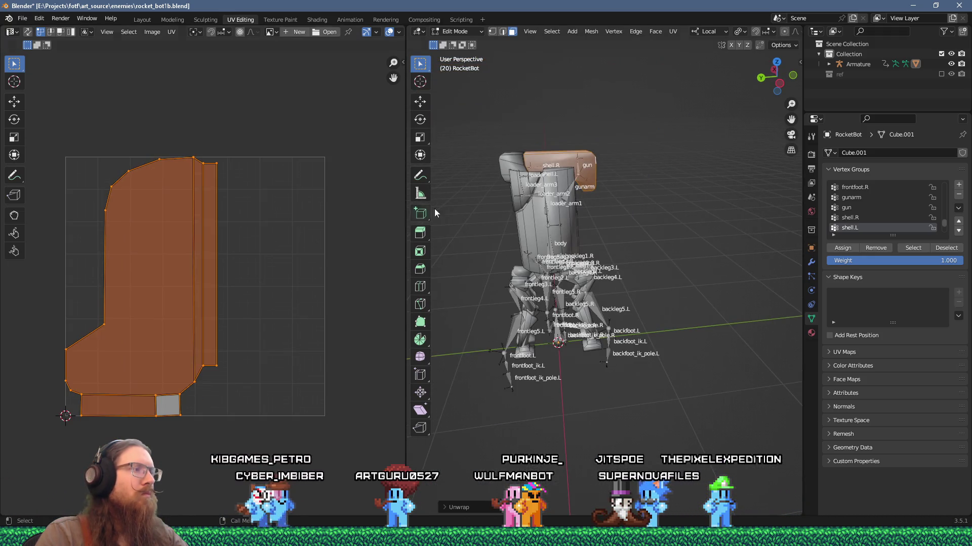
scroll(514, 188, "up", 4)
mouse_move(514, 187)
left_mouse_down()
mouse_move(585, 168)
mouse_move(571, 149)
mouse_move(515, 148)
left_mouse_up()
left_click_drag(526, 188, 586, 214)
mouse_move(619, 204)
left_mouse_down()
mouse_move(694, 240)
mouse_move(528, 150)
left_mouse_up()
left_click_drag(624, 276, 674, 182)
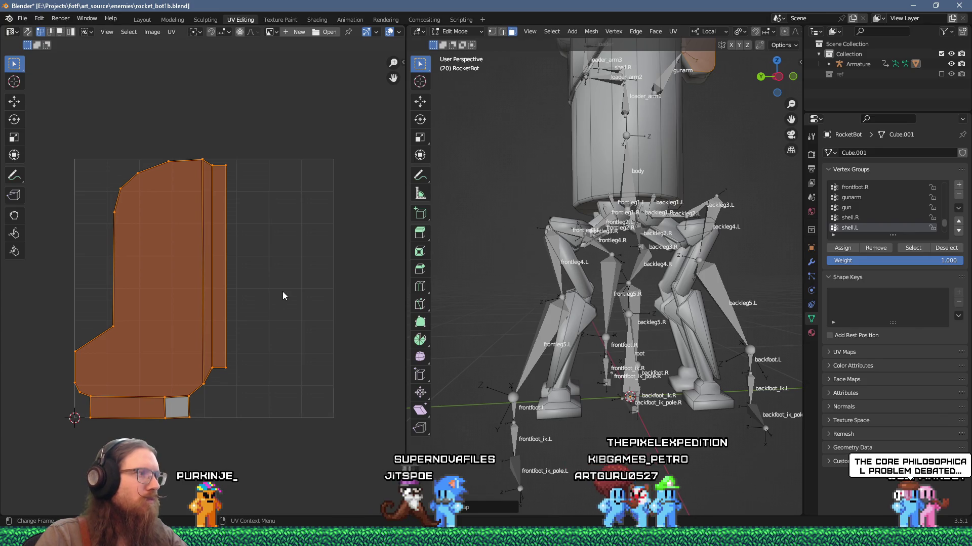
type("s.5")
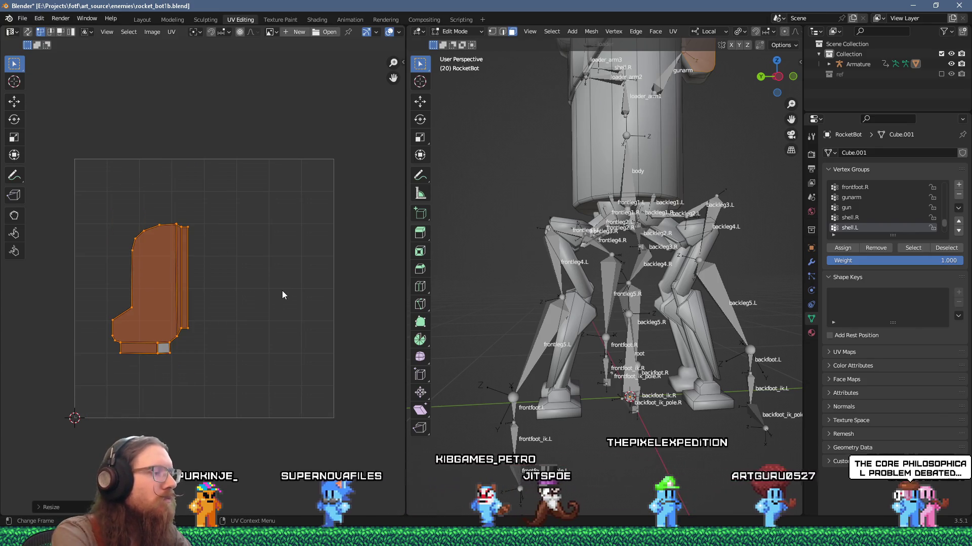
key("Return")
key("g")
left_click(379, 351)
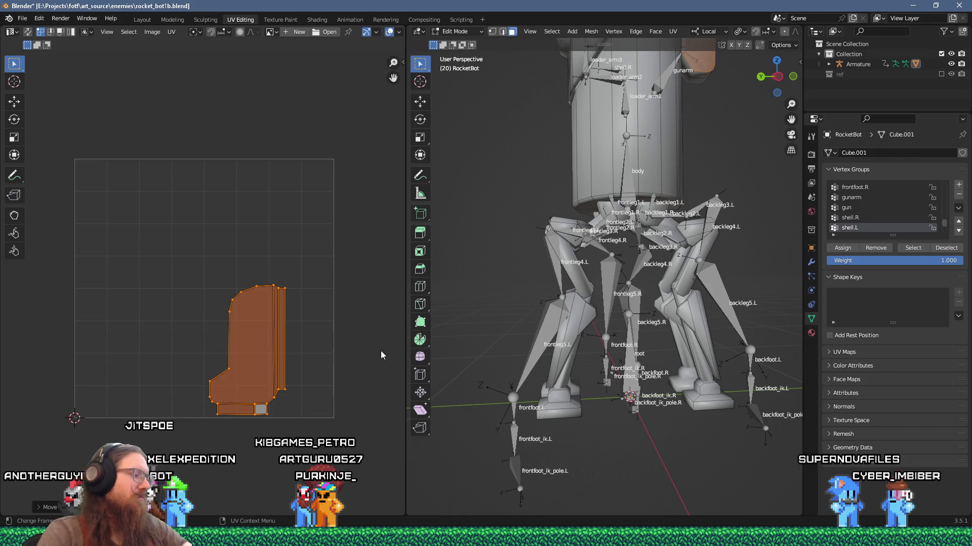
- Select the leg-strip island, halve it with S 0.5 and move it
mouse_move(506, 303)
left_mouse_down()
mouse_move(501, 287)
mouse_move(670, 358)
mouse_move(595, 359)
mouse_move(538, 331)
mouse_move(598, 311)
left_mouse_up()
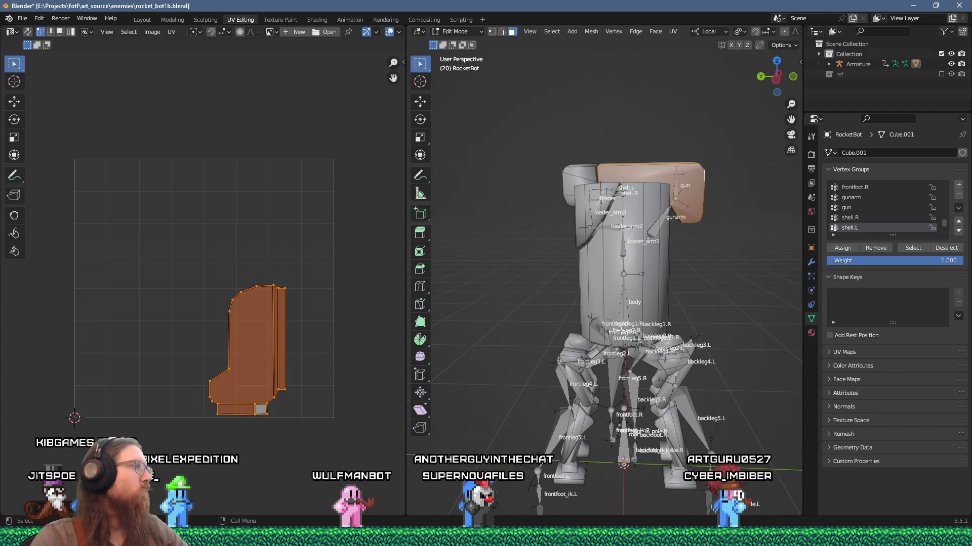
left_click_drag(624, 328, 572, 337)
key("a")
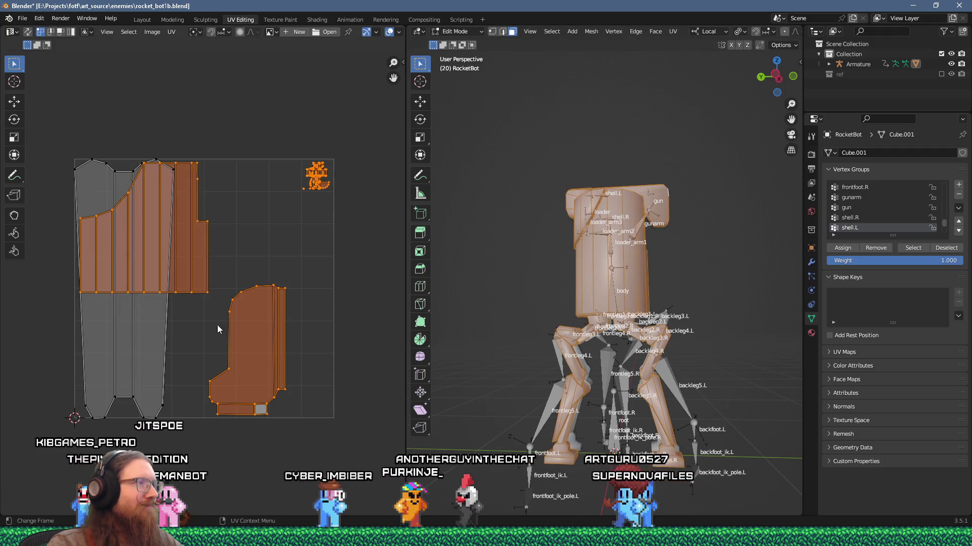
left_click(116, 397)
left_click(147, 389, "ctrl")
type("le X: 1.0000  Y: 1.0000")
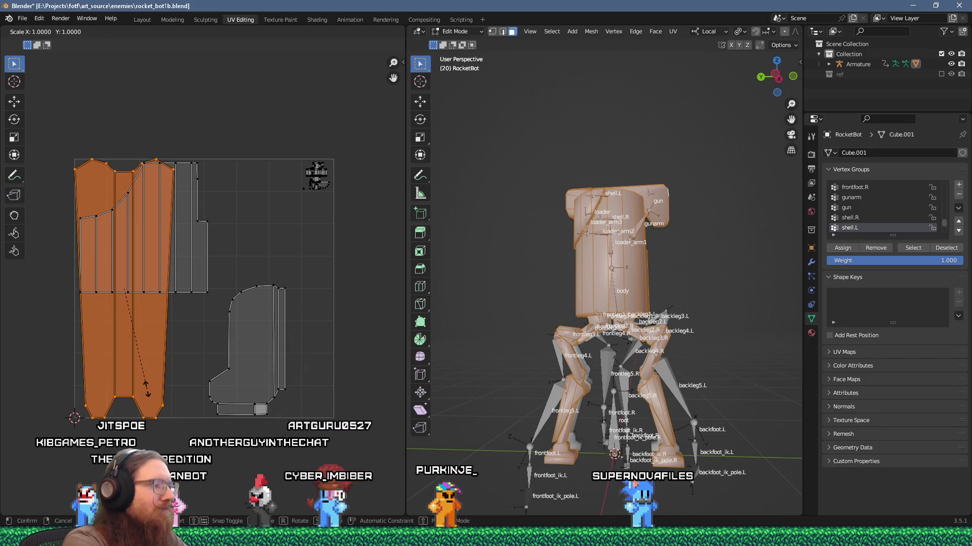
type("s0.5")
key("Return")
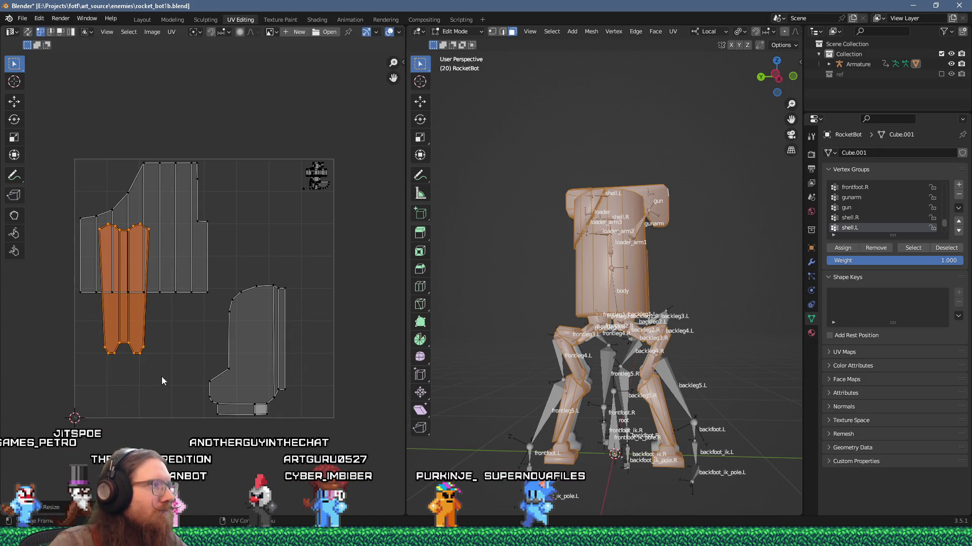
key("g")
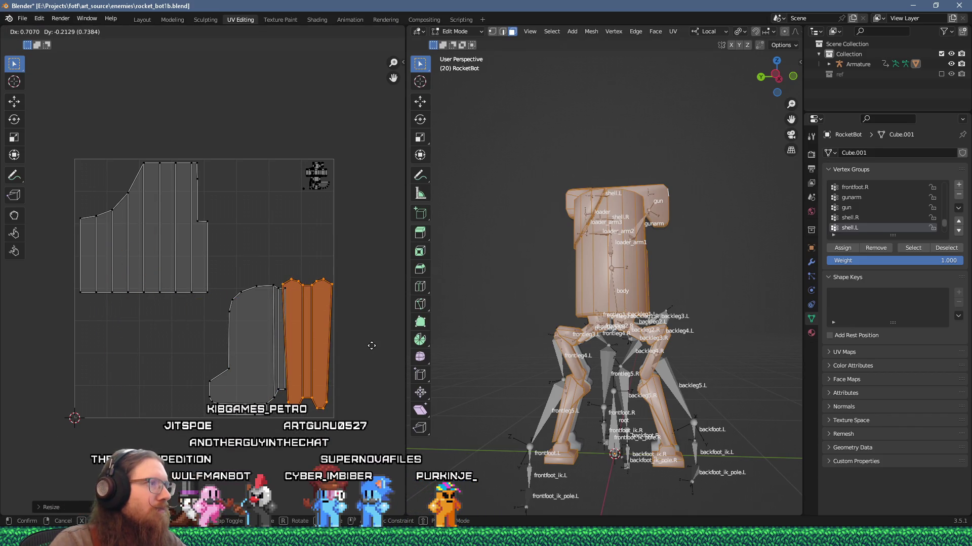
scroll(324, 357, "up", 2)
- Nudge the lower shell island slightly up-left beside the leg strips
left_click(247, 430)
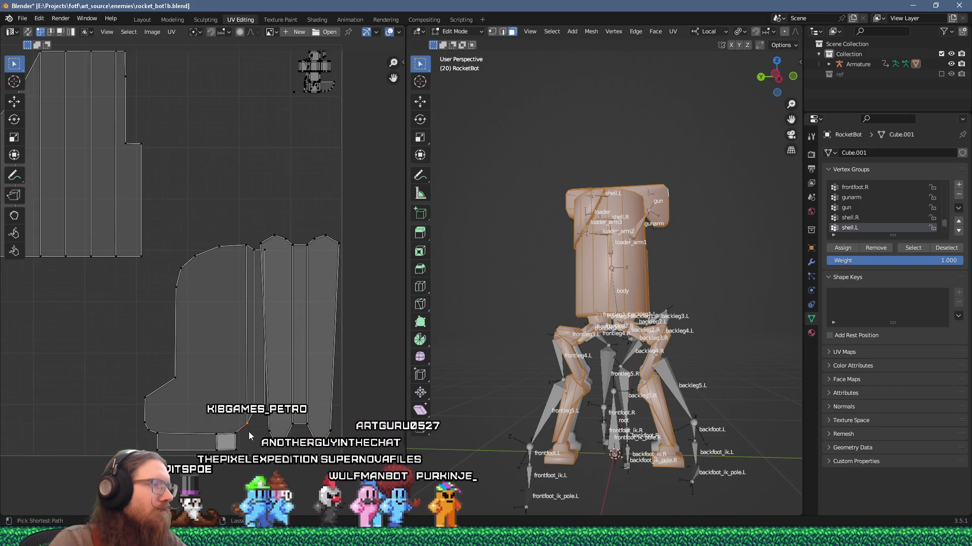
key("ctrl+l")
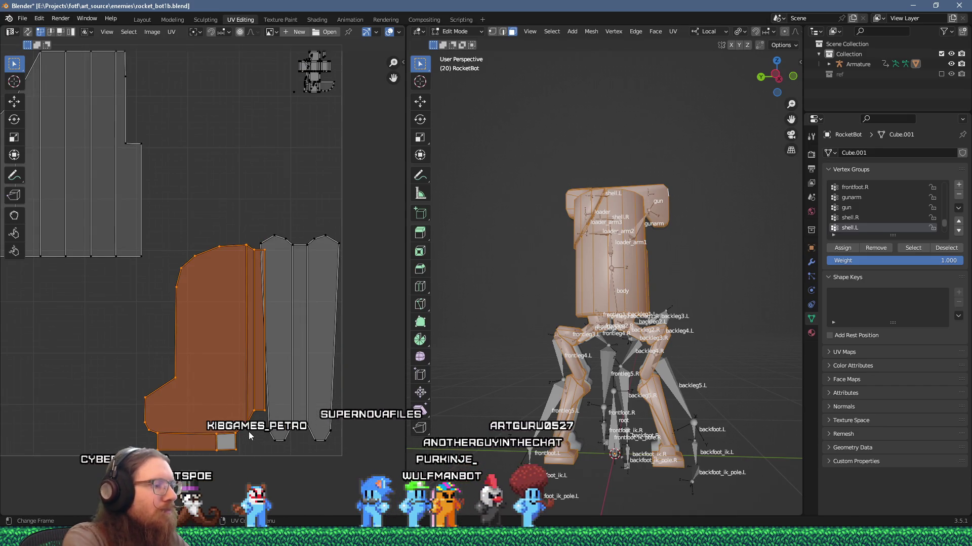
key("g")
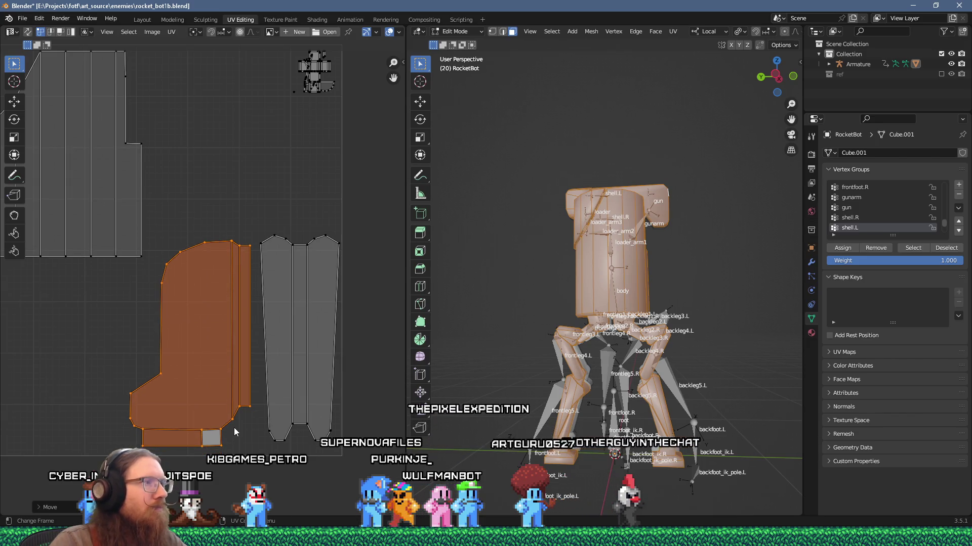
left_click(234, 427)
- Move the three-strip shell island to the right edge of the UV square
mouse_move(407, 430)
left_mouse_down()
mouse_move(356, 430)
mouse_move(413, 430)
left_mouse_up()
left_click(266, 242)
key("ctrl+l")
key("g")
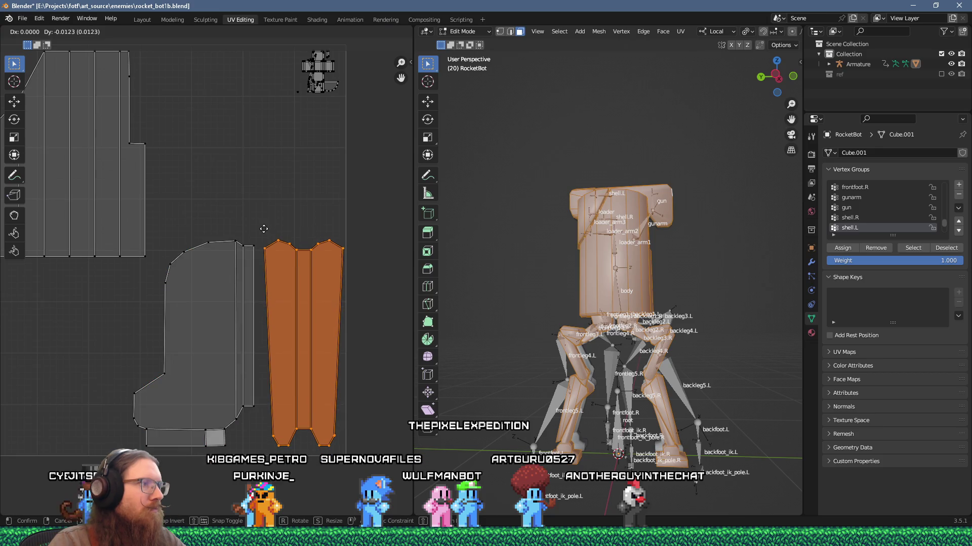
left_click(265, 234)
- Select the frontleg4.L leg piece in the viewport
scroll(366, 259, "down", 2)
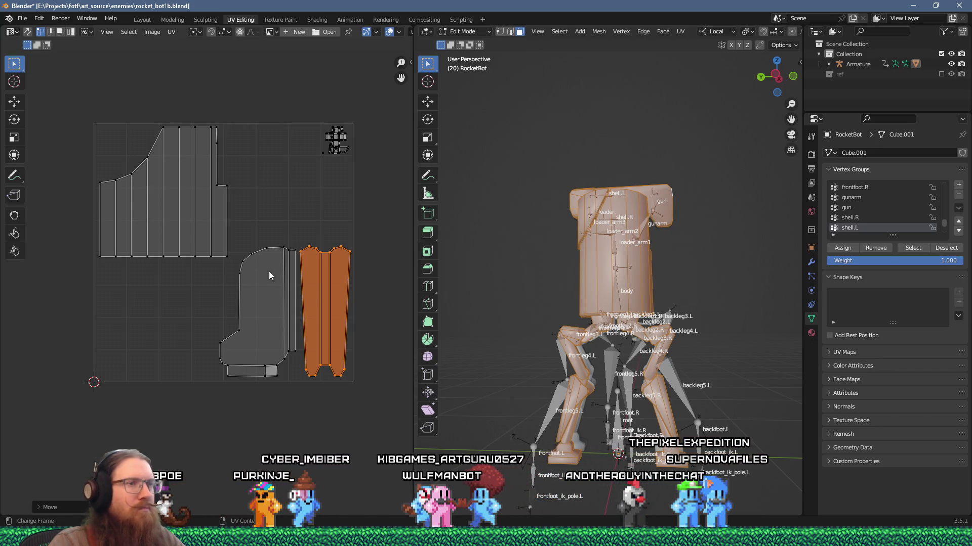
scroll(593, 451, "up", 3)
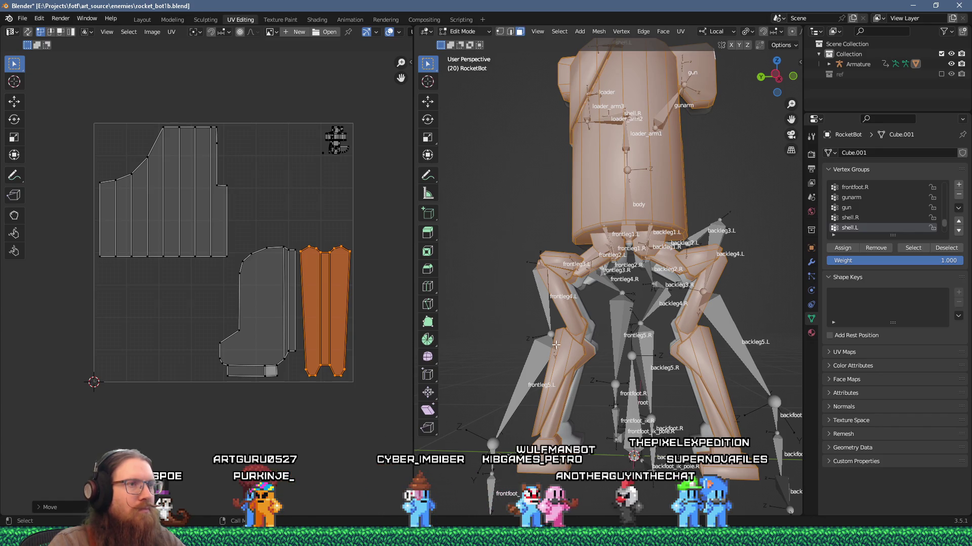
scroll(556, 346, "up", 5)
left_click(614, 265)
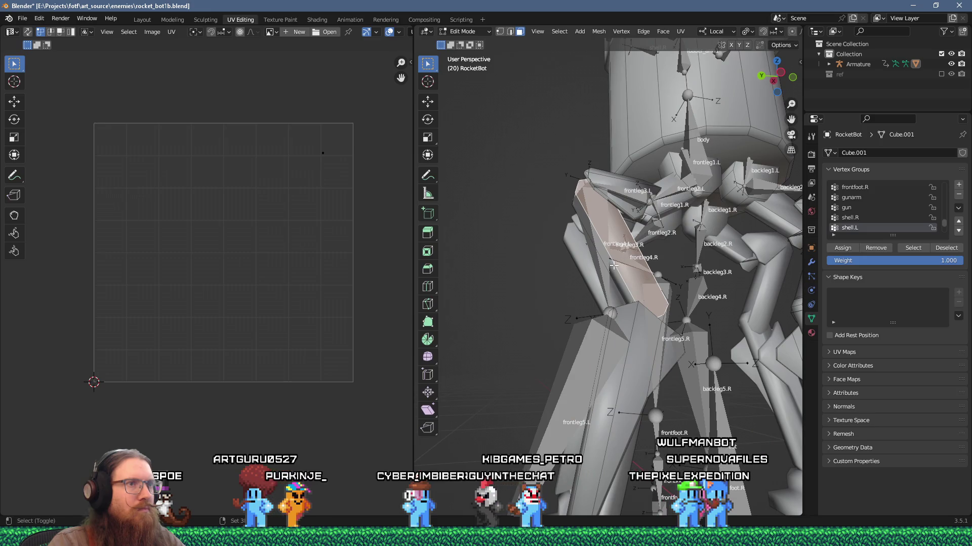
mouse_move(614, 265)
left_mouse_down()
mouse_move(543, 281)
mouse_move(738, 299)
mouse_move(602, 299)
mouse_move(627, 313)
left_mouse_up()
scroll(738, 299, "up", 4)
- Unwrap the frontleg4.L piece, then select the next leg piece with L and unwrap it
key("u")
left_click(627, 313)
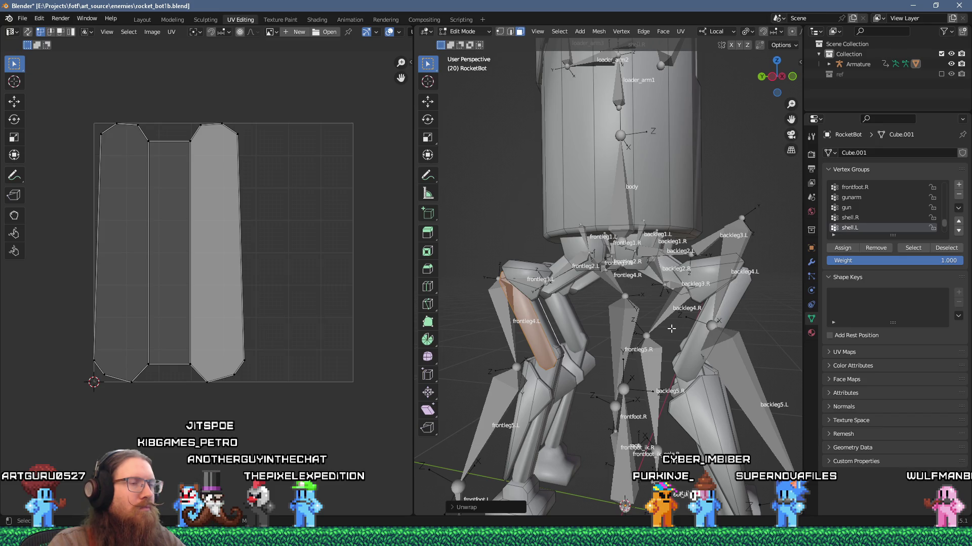
key("a")
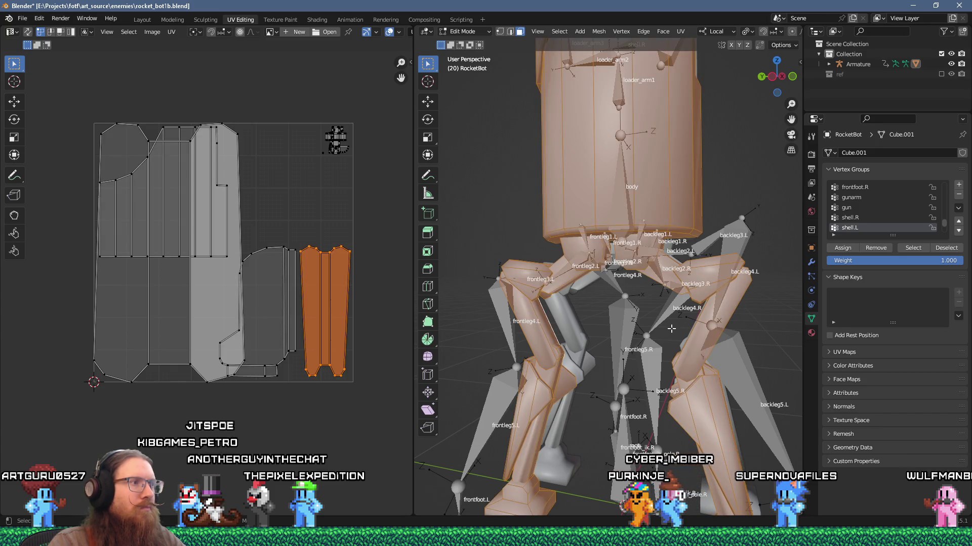
left_click_drag(671, 329, 637, 330)
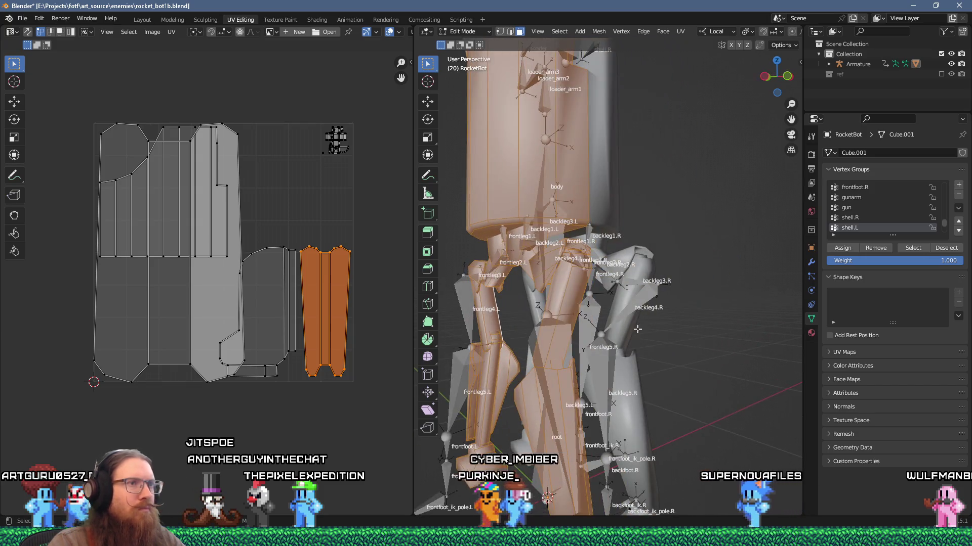
key("alt+a")
mouse_move(537, 293)
left_mouse_down()
mouse_move(514, 293)
mouse_move(587, 315)
mouse_move(648, 316)
left_mouse_up()
key("l")
key("u")
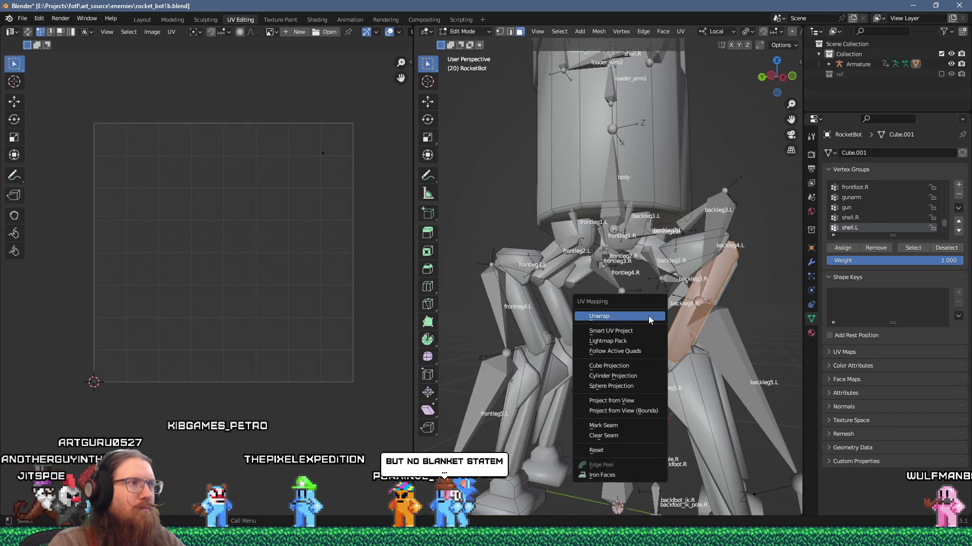
left_click(648, 316)
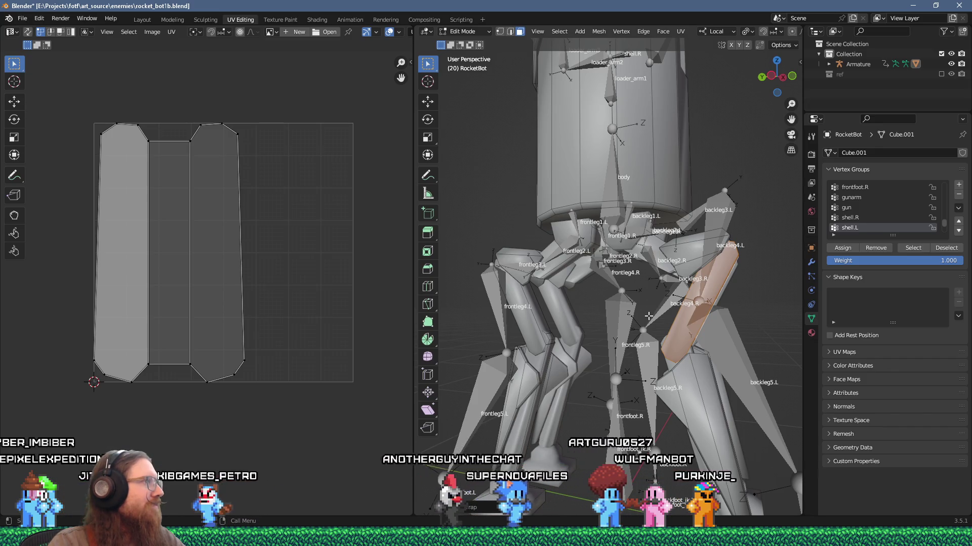
- Scale the overlapping new leg islands to 0.4 and move them into the upper-right gap
scroll(662, 319, "down", 3)
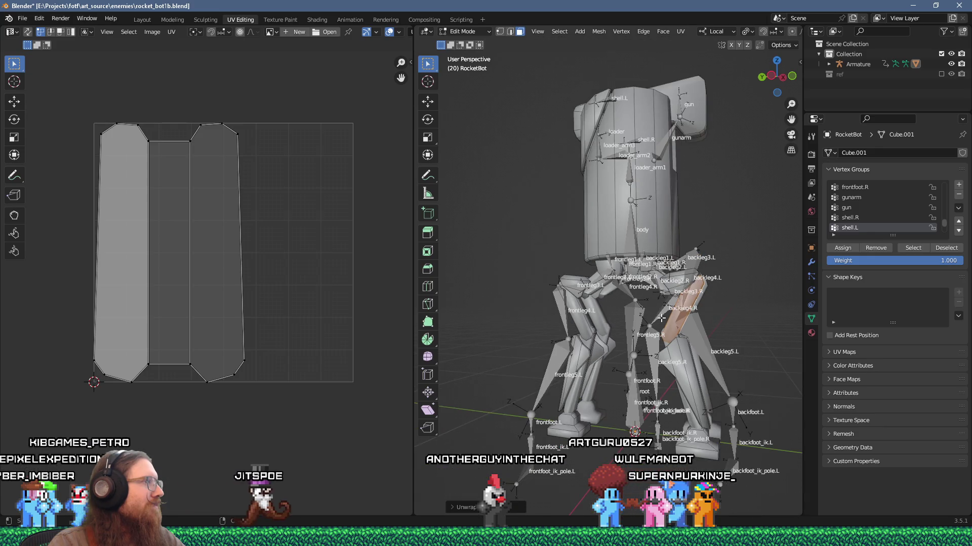
scroll(652, 319, "up", 3)
key("a")
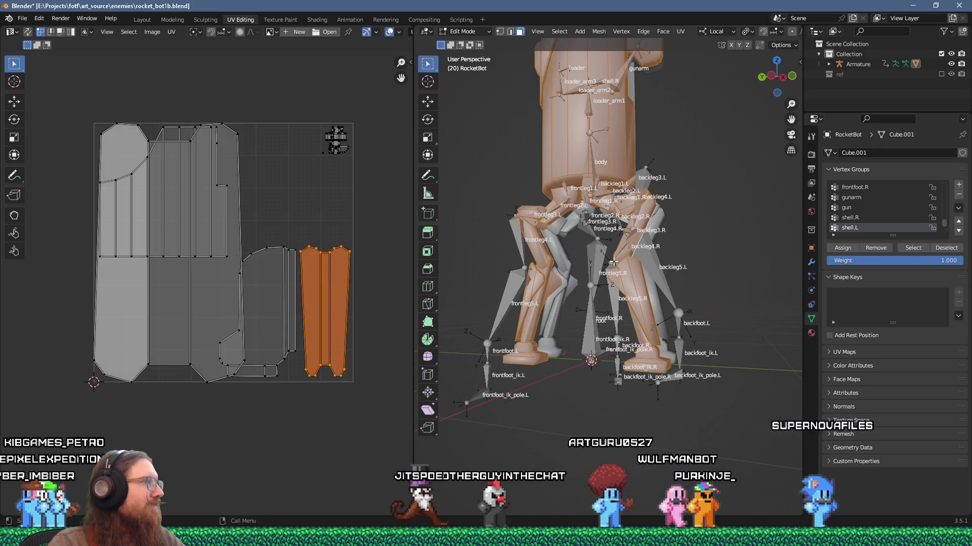
left_click_drag(171, 414, 178, 414)
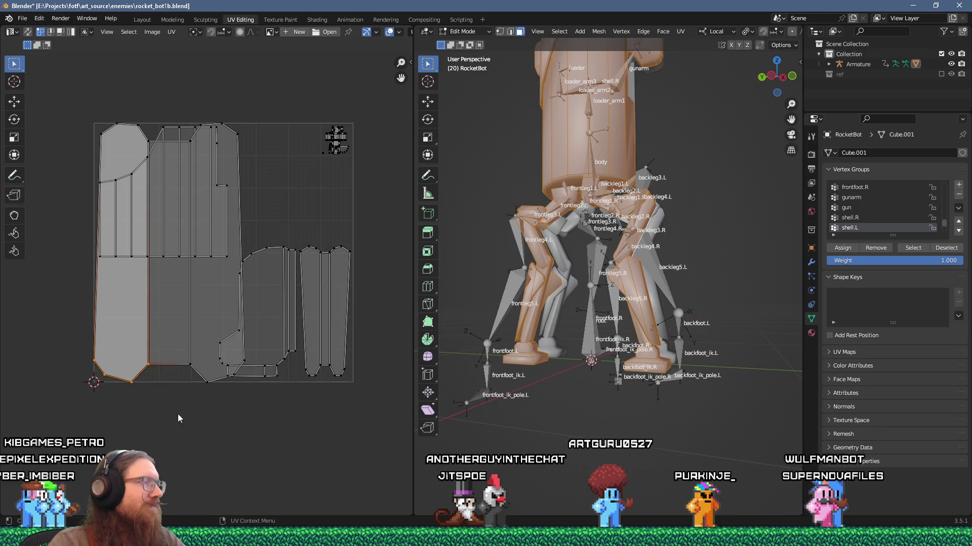
key("ctrl+l")
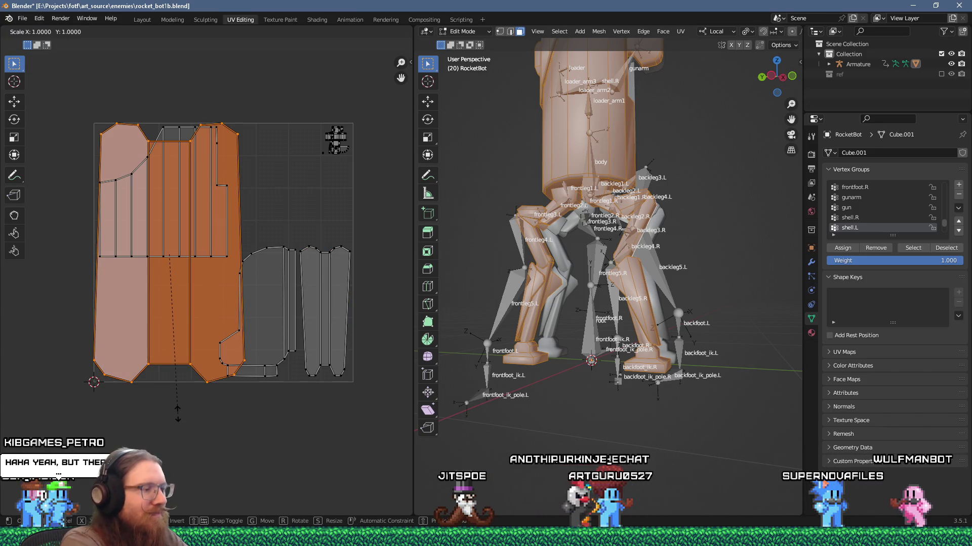
type("s.4")
key("Return")
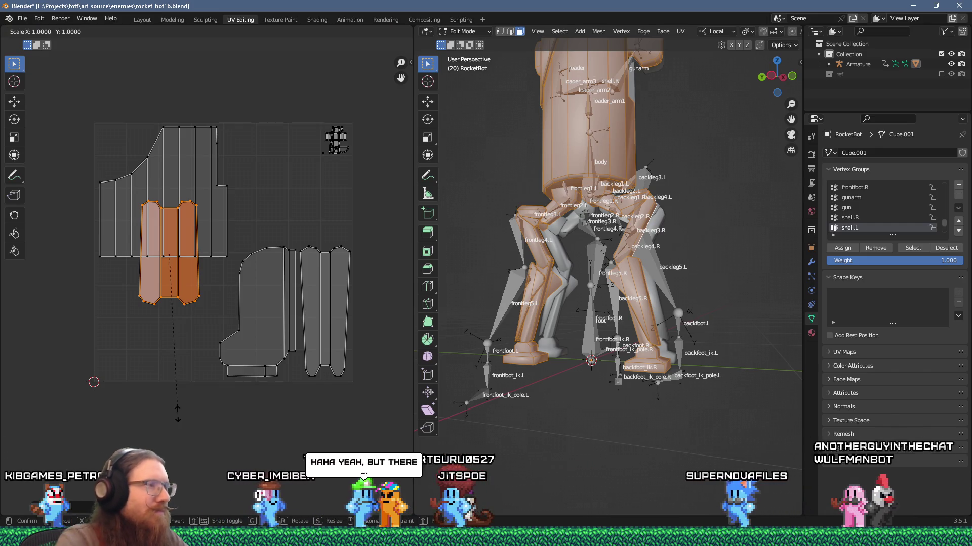
key("g")
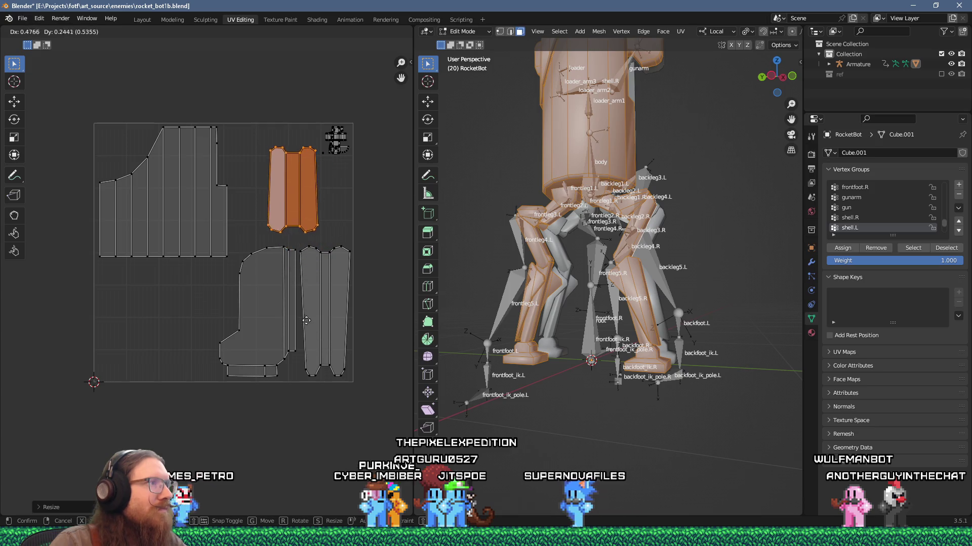
left_click(336, 141)
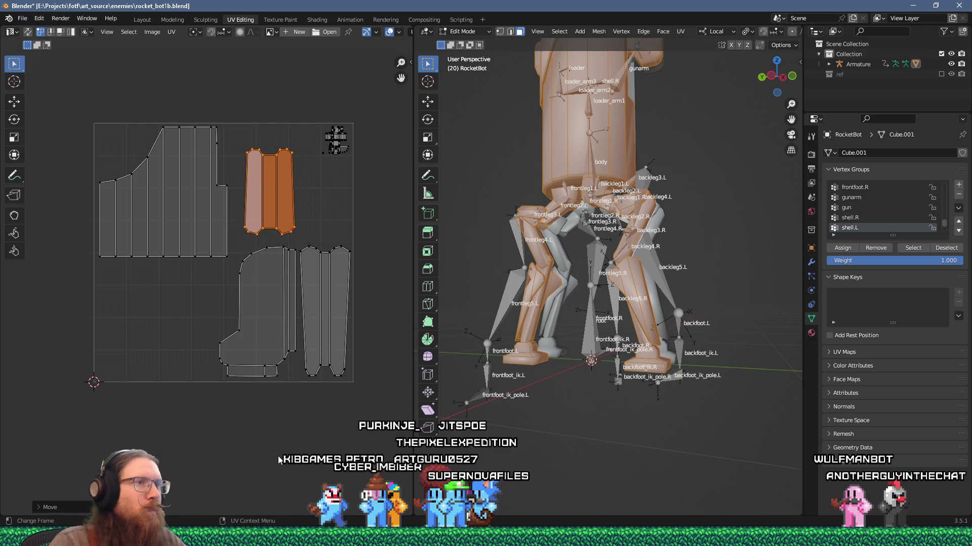
left_click(570, 399)
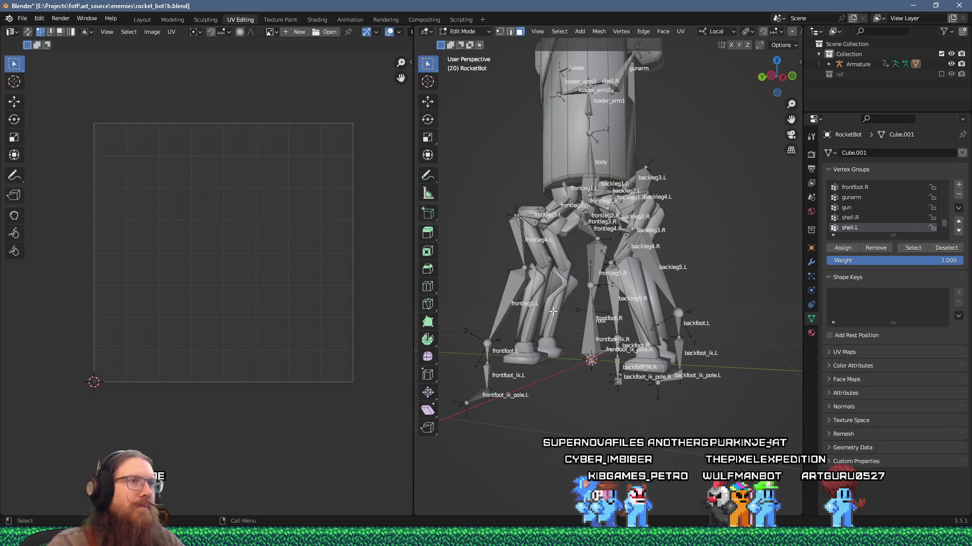
- Unwrap two selected leg joint faces
scroll(572, 329, "up", 4)
mouse_move(583, 346)
left_mouse_down()
mouse_move(566, 320)
mouse_move(599, 313)
mouse_move(605, 335)
mouse_move(568, 331)
left_mouse_up()
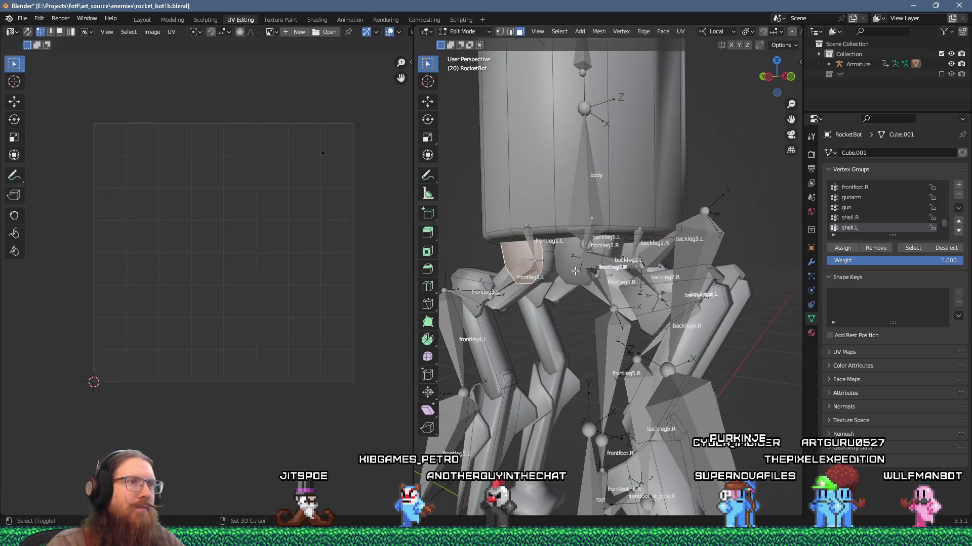
key("u")
left_click(536, 261)
left_click(575, 260)
key("u")
left_click(576, 266)
mouse_move(582, 283)
left_mouse_down()
mouse_move(614, 380)
mouse_move(582, 303)
left_mouse_up()
- Select the large new island, rotate it 180° and mirror it across X
right_click(545, 261)
left_click(545, 261)
left_click_drag(545, 262, 582, 343)
key("ctrl+l")
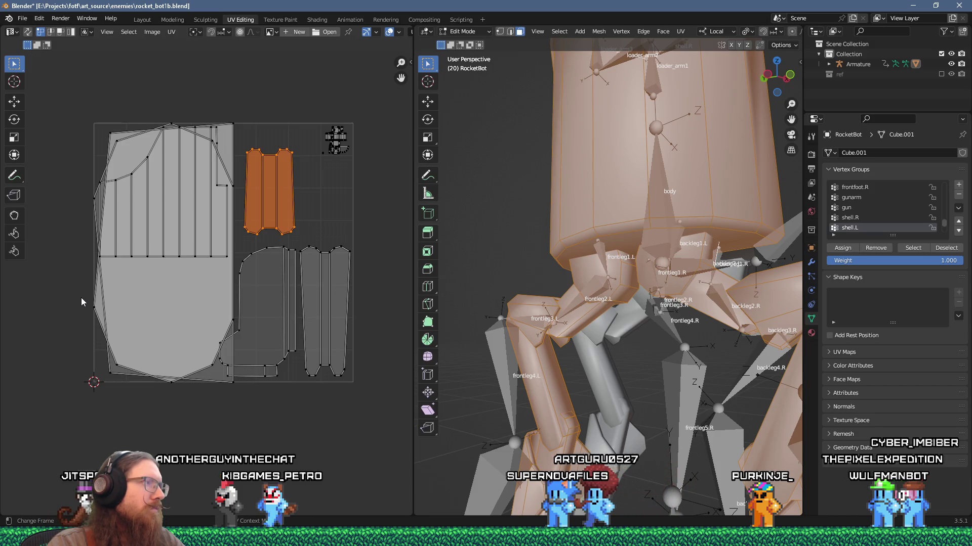
left_click(111, 374)
left_click(167, 382, "ctrl")
key("ctrl+l")
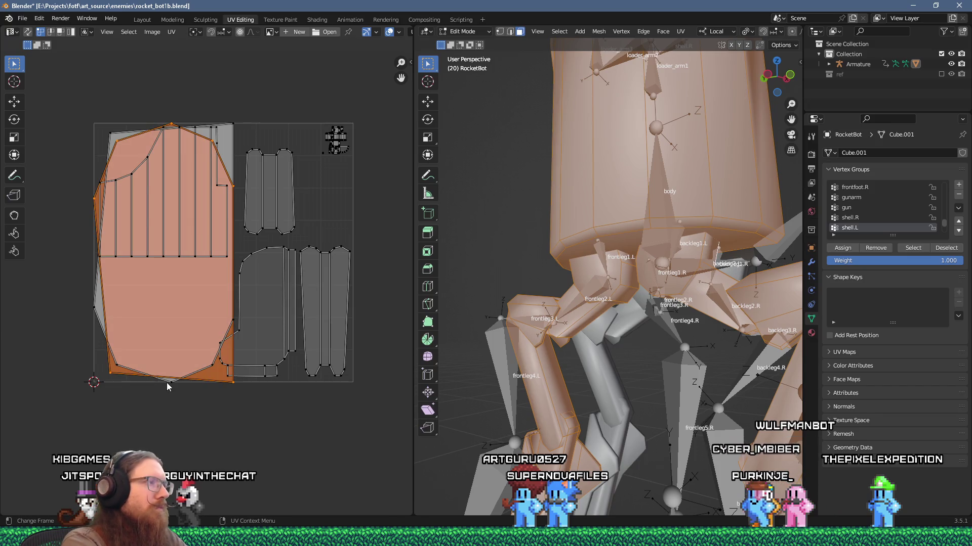
type("r180")
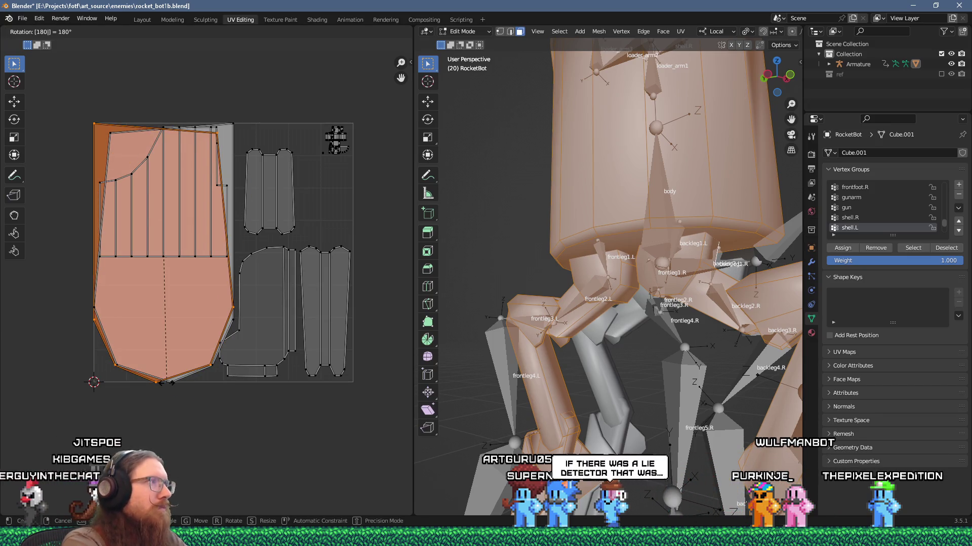
key("Return")
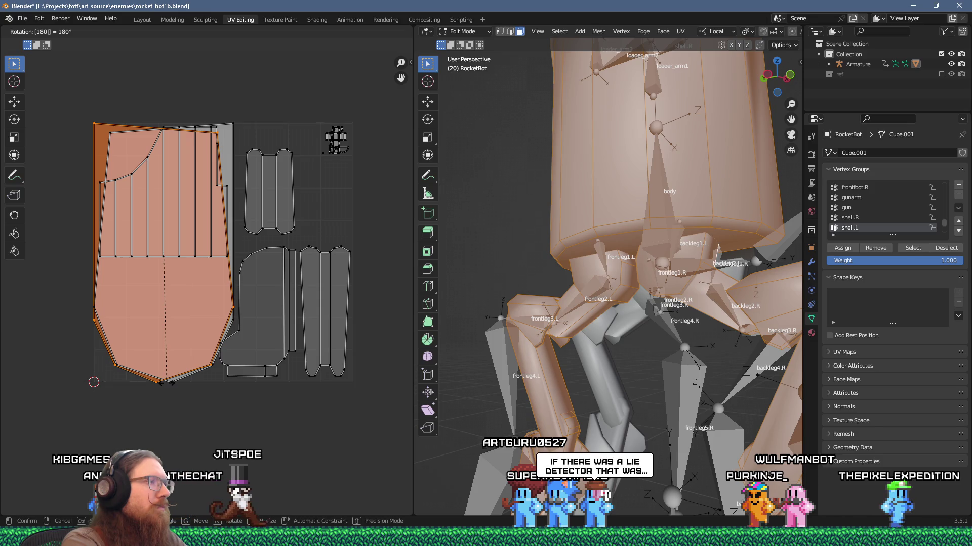
type("sx-1")
key("Return")
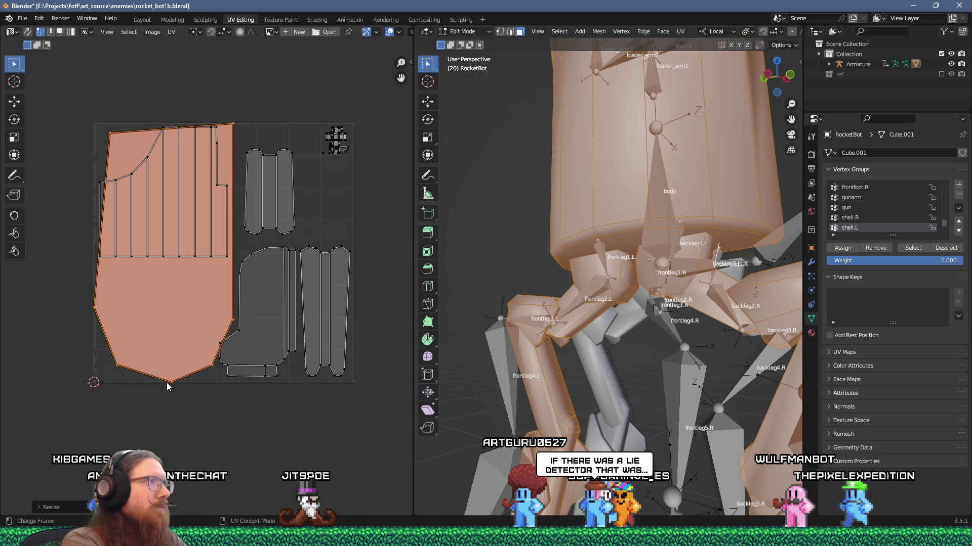
- Shrink the flipped island to 0.3 and place it below the left strips
mouse_move(69, 291)
left_mouse_down()
mouse_move(102, 354)
mouse_move(187, 418)
left_mouse_up()
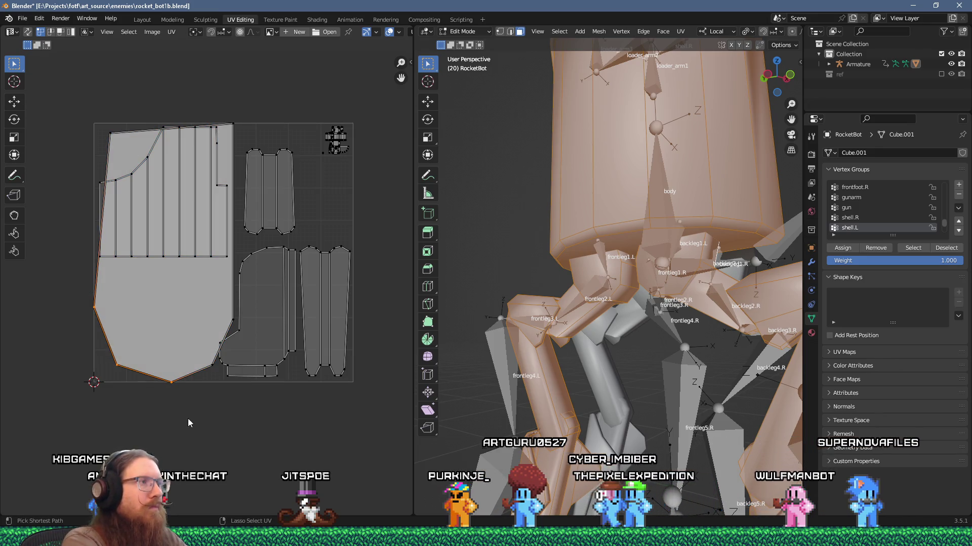
key("ctrl+l")
key("s")
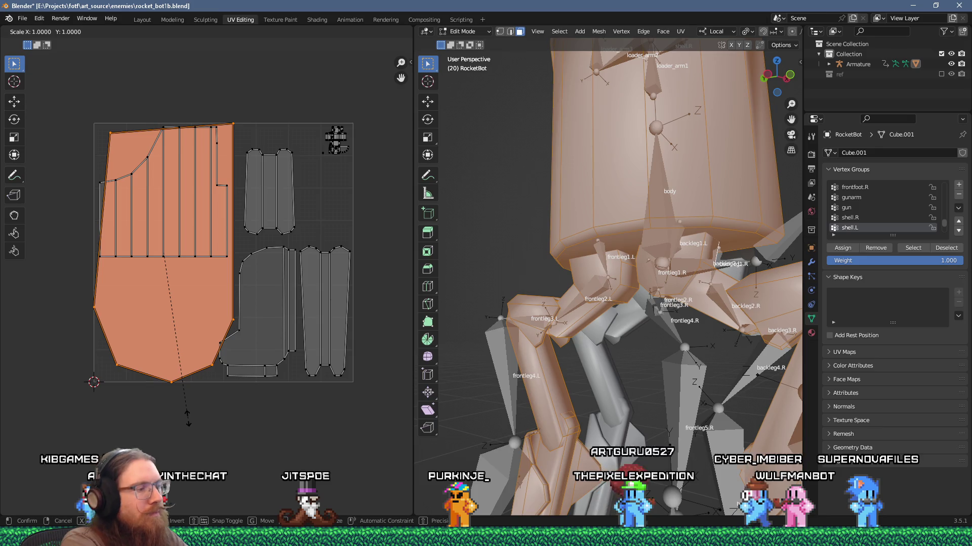
type("0.3")
key("Return")
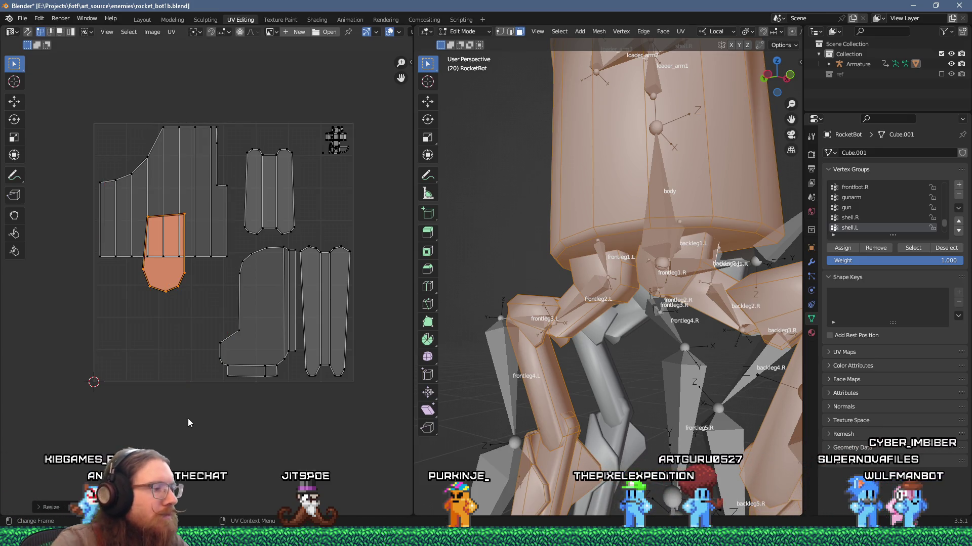
key("g")
left_click(256, 490)
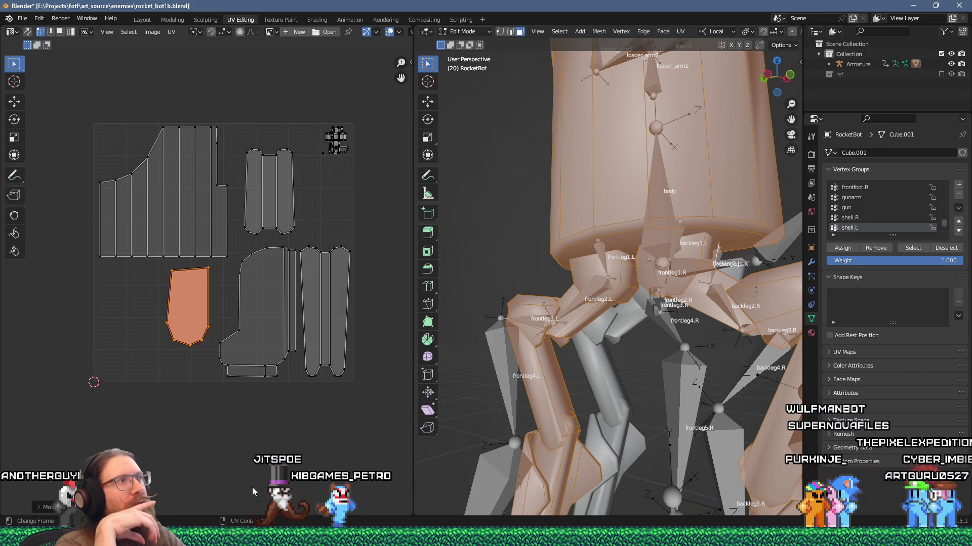
- Move the orange shell island into the upper-right gap and enlarge it slightly
key("g")
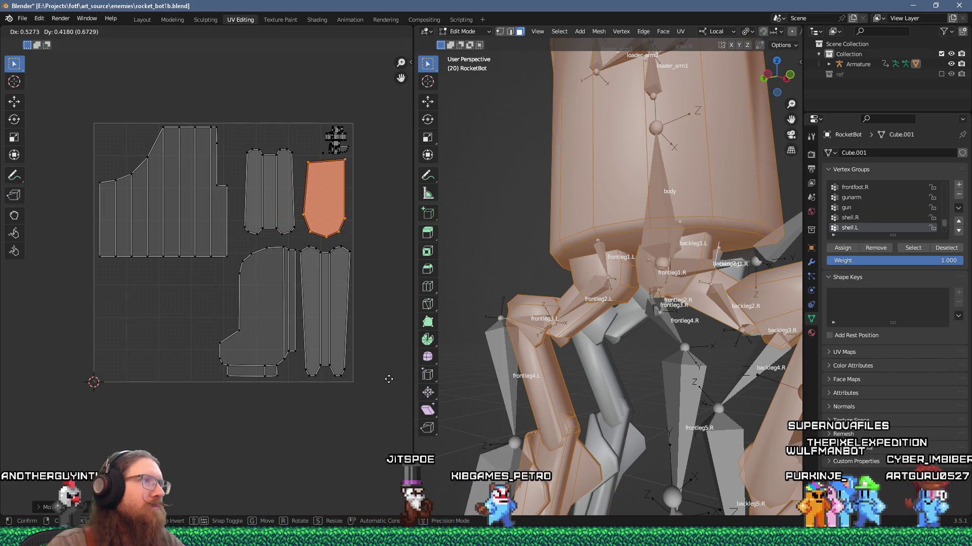
left_click(388, 378)
scroll(369, 282, "up", 3)
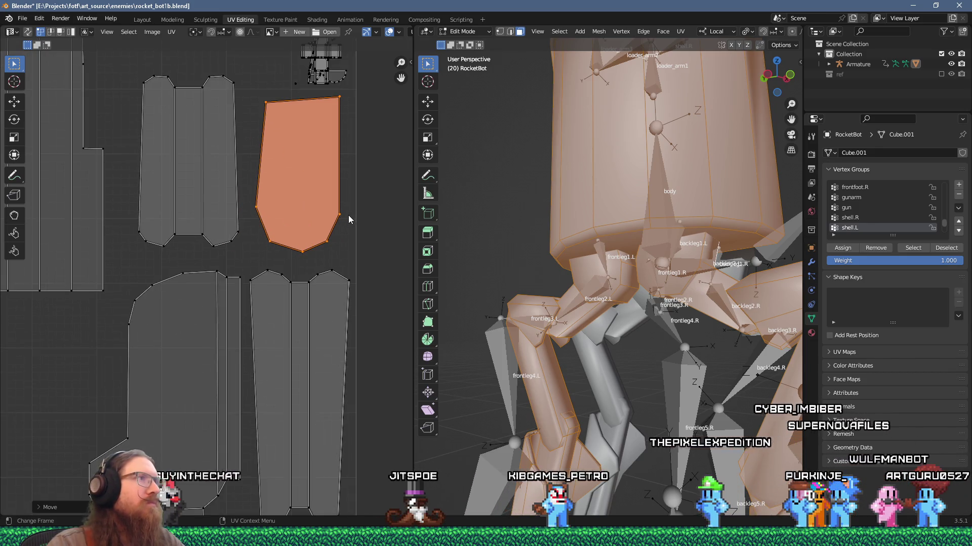
left_click_drag(369, 248, 370, 249)
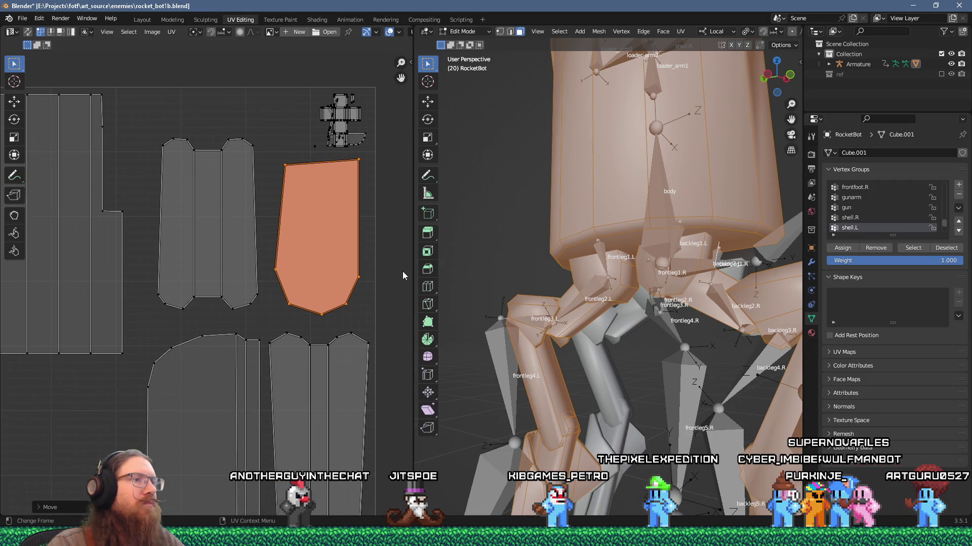
scroll(402, 271, "down", 3)
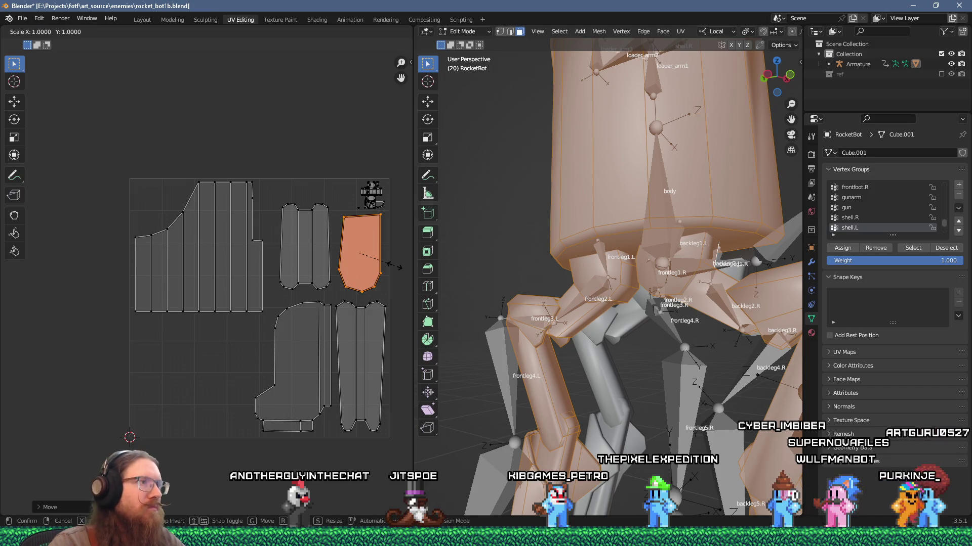
left_click(390, 270)
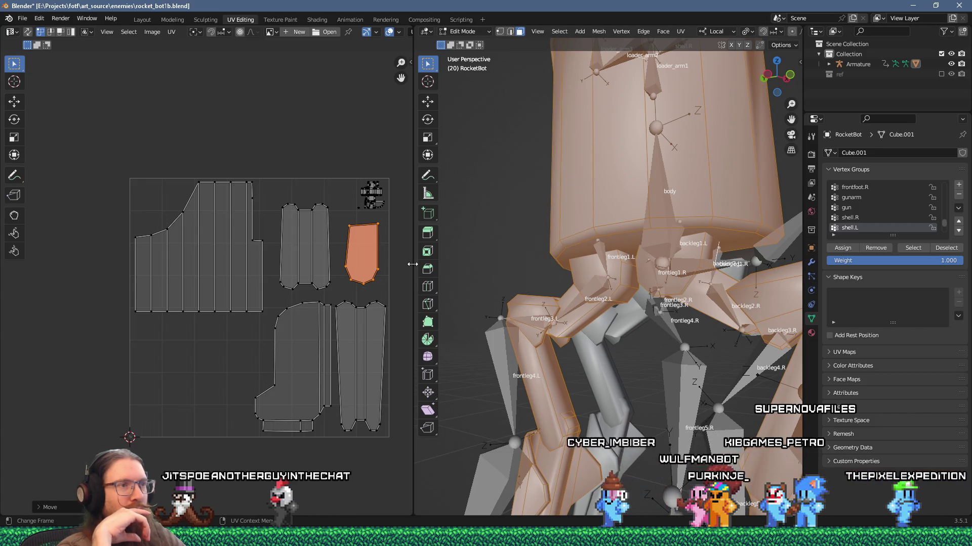
mouse_move(607, 303)
left_mouse_down()
mouse_move(787, 330)
mouse_move(641, 311)
mouse_move(558, 277)
left_mouse_up()
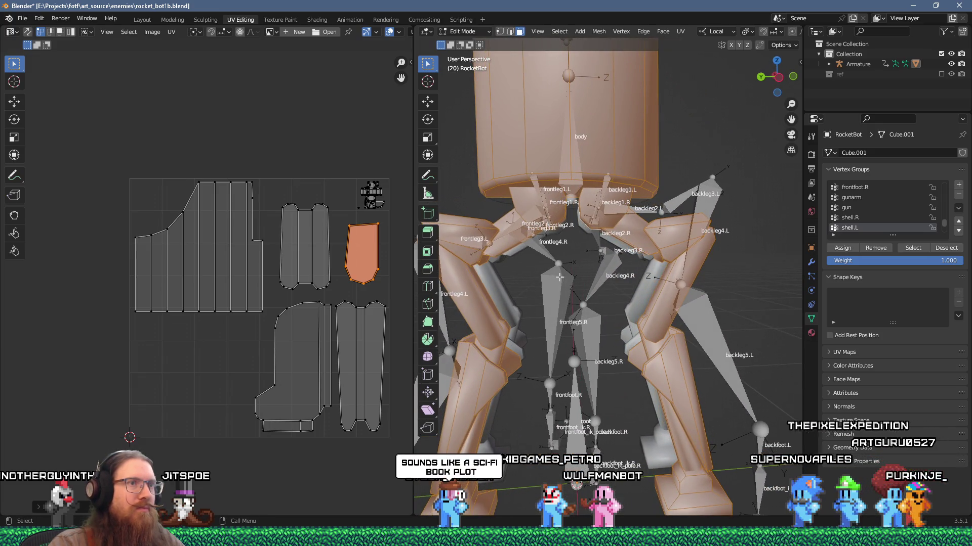
key("alt+a")
mouse_move(628, 237)
left_mouse_down()
mouse_move(679, 174)
mouse_move(608, 216)
mouse_move(686, 272)
mouse_move(725, 264)
left_mouse_up()
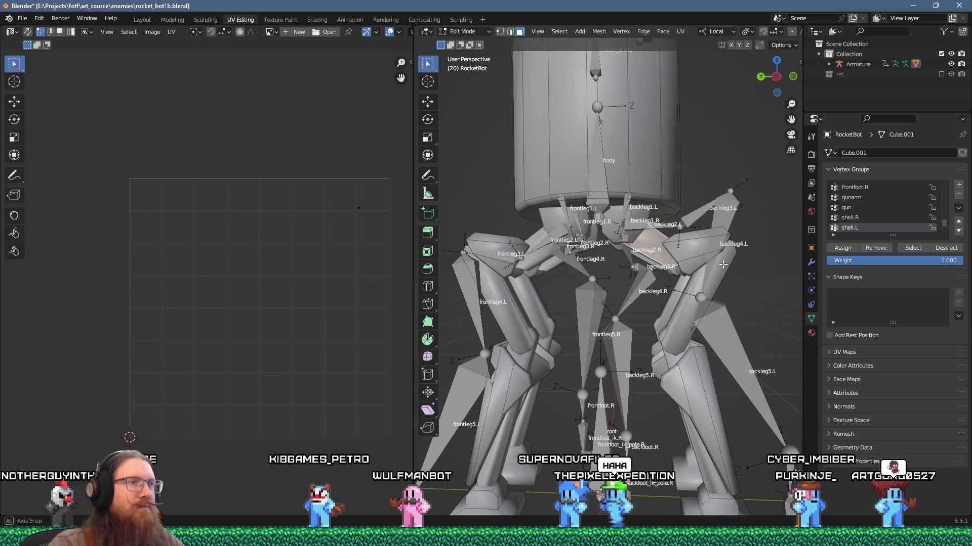
- Unwrap the first few selected faces around the legs
scroll(723, 265, "up", 2)
left_click(724, 265)
mouse_move(724, 268)
left_mouse_down()
mouse_move(489, 261)
mouse_move(827, 341)
mouse_move(659, 310)
mouse_move(655, 299)
left_mouse_up()
left_click(489, 233)
key("u")
left_click(489, 258)
left_click(655, 300)
key("u")
left_click(654, 296)
- Unwrap two more leg faces, including one near backleg2.L
left_click(536, 253)
key("u")
left_click(670, 217)
mouse_move(672, 175)
left_mouse_down()
mouse_move(690, 157)
mouse_move(653, 217)
mouse_move(634, 282)
mouse_move(547, 238)
left_mouse_up()
left_click(547, 238)
key("u")
left_click(536, 242)
- Shrink the new island to 0.2 scale and tuck it beside the boot-shaped shell island
key("a")
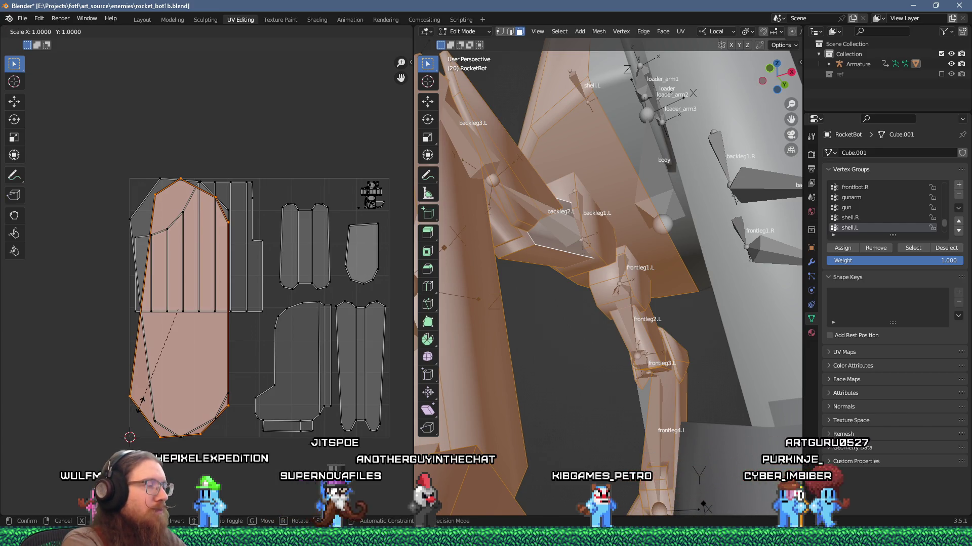
key("s")
key("Return")
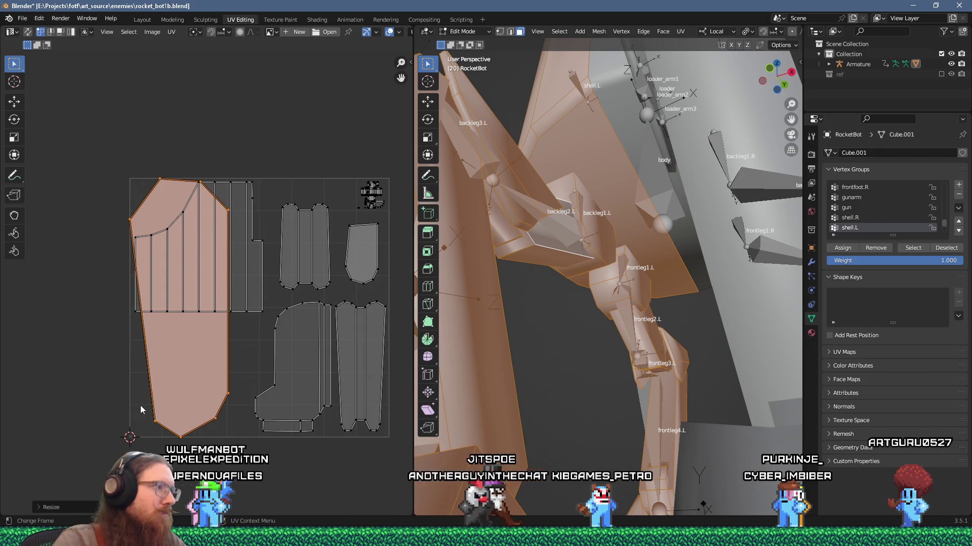
left_click_drag(137, 358, 239, 468)
type("s24")
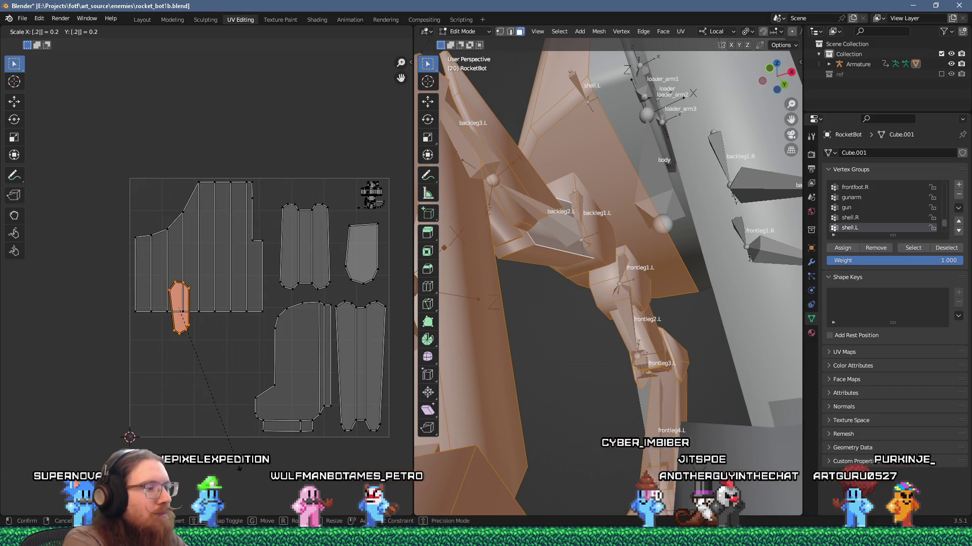
key("Return")
key("g")
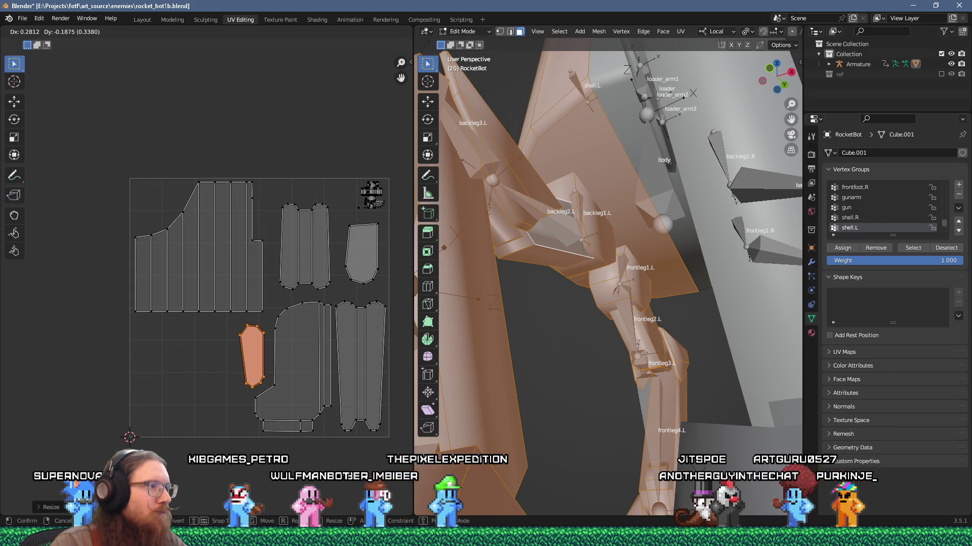
key("Return")
scroll(406, 412, "down", 2)
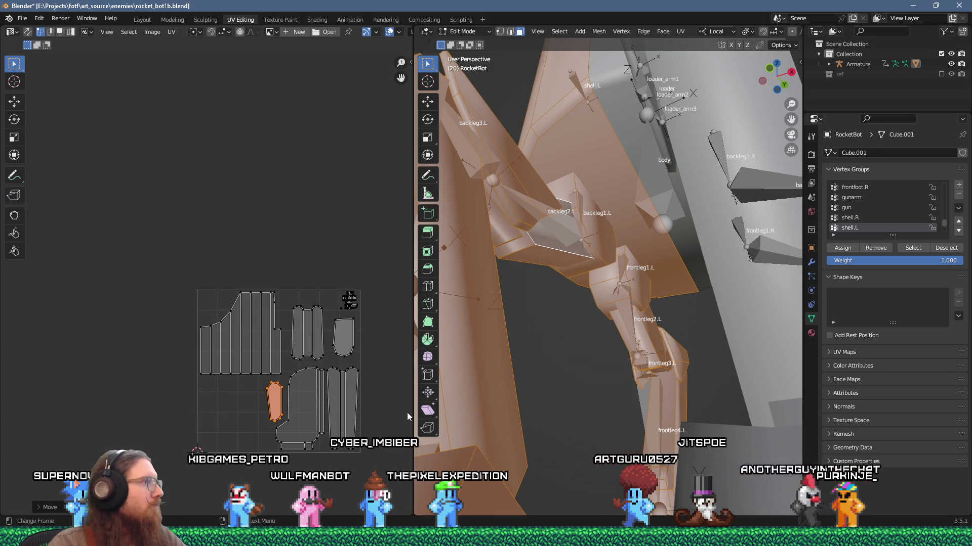
mouse_move(453, 402)
left_mouse_down()
mouse_move(621, 351)
mouse_move(774, 394)
mouse_move(745, 379)
left_mouse_up()
mouse_move(635, 254)
left_mouse_down()
mouse_move(607, 384)
mouse_move(547, 347)
left_mouse_up()
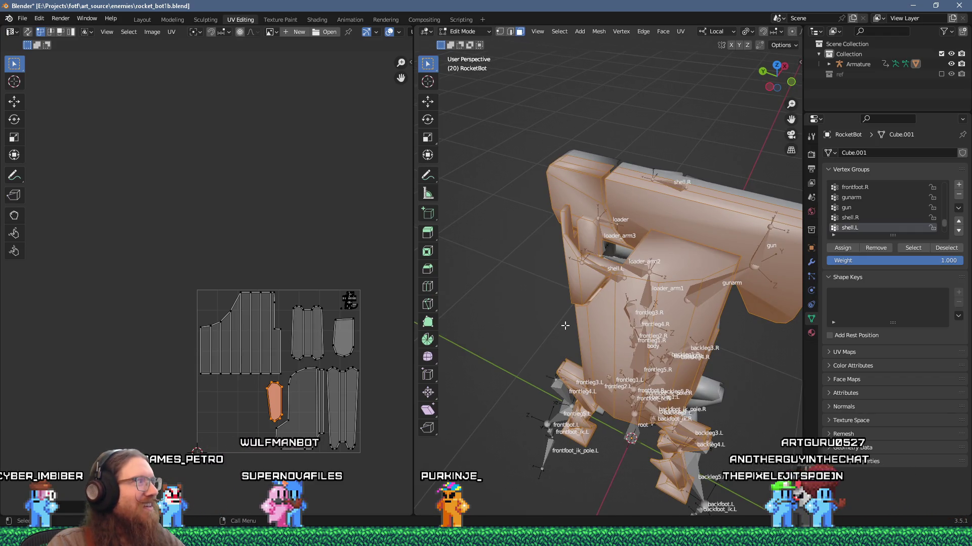
scroll(564, 325, "up", 3)
mouse_move(566, 325)
left_mouse_down()
mouse_move(632, 391)
mouse_move(653, 393)
mouse_move(752, 371)
mouse_move(698, 353)
mouse_move(795, 344)
mouse_move(501, 321)
mouse_move(635, 343)
left_mouse_up()
scroll(635, 344, "down", 8)
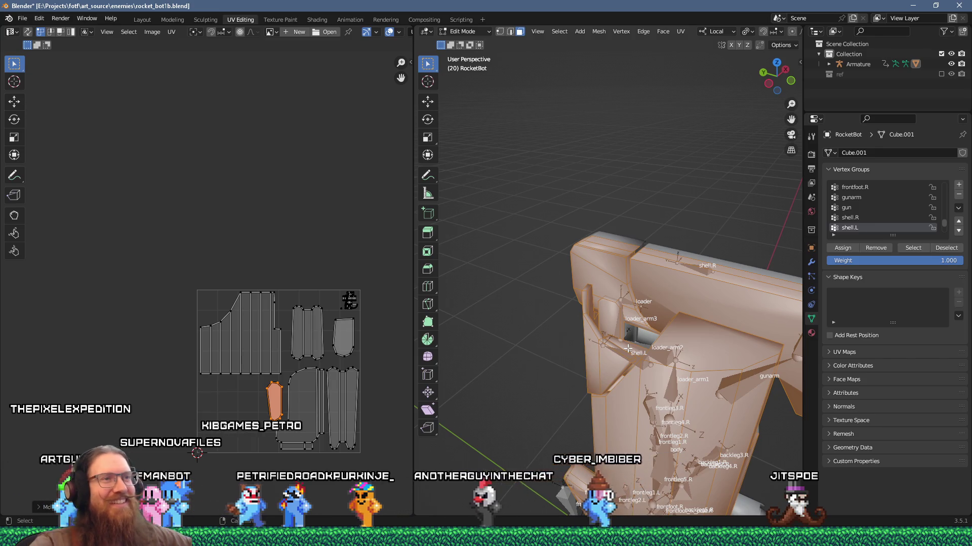
- Select the narrow face strip along the shell's top edge
mouse_move(581, 339)
left_mouse_down()
mouse_move(632, 276)
mouse_move(764, 263)
mouse_move(699, 296)
mouse_move(639, 275)
left_mouse_up()
mouse_move(640, 207)
left_mouse_down()
mouse_move(711, 212)
mouse_move(660, 197)
mouse_move(558, 208)
left_mouse_up()
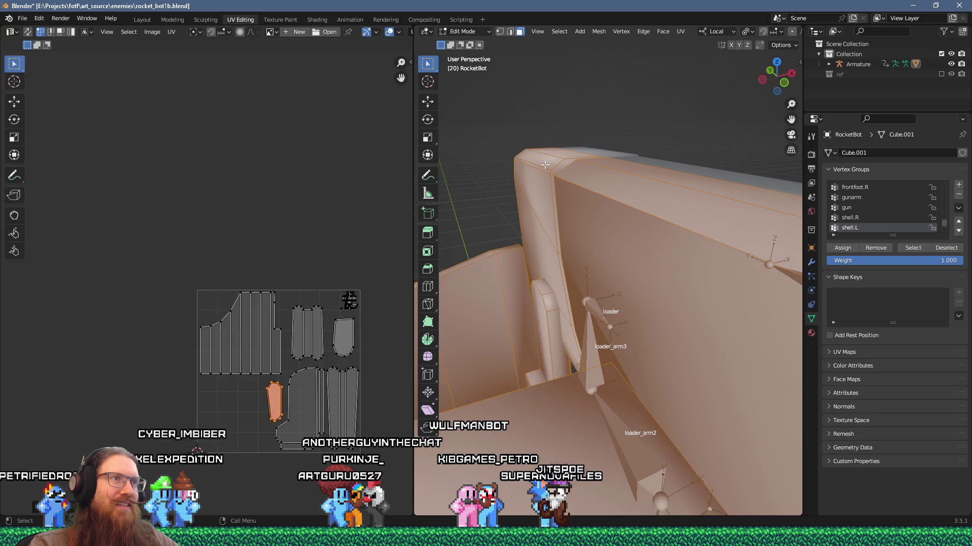
left_click(538, 171)
left_click_drag(539, 171, 632, 174)
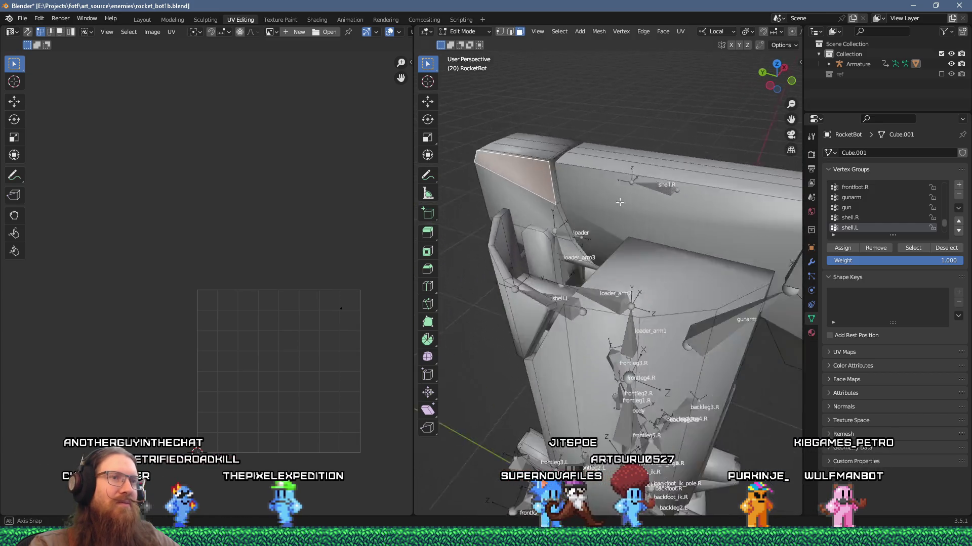
left_click_drag(659, 203, 647, 221)
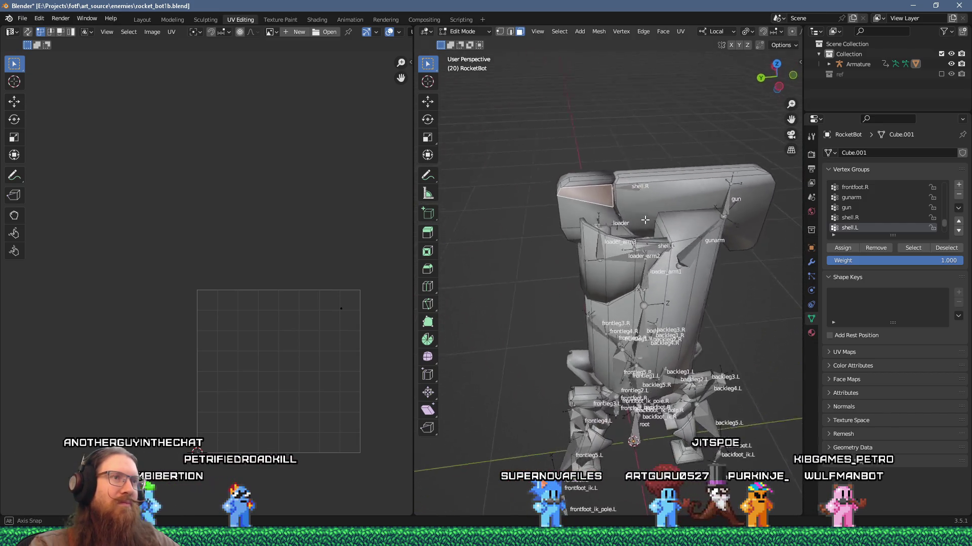
scroll(642, 217, "up", 3)
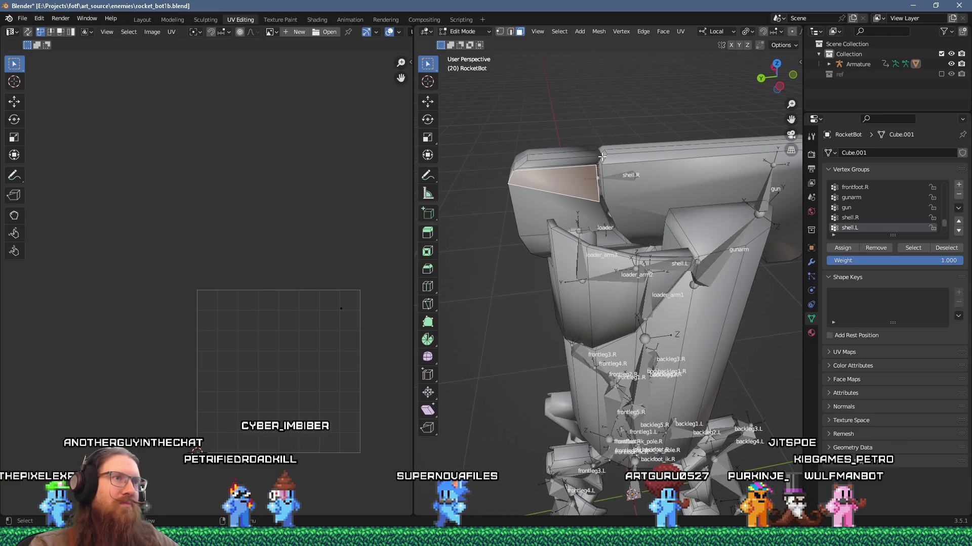
left_click(601, 157)
left_click_drag(605, 185, 630, 208)
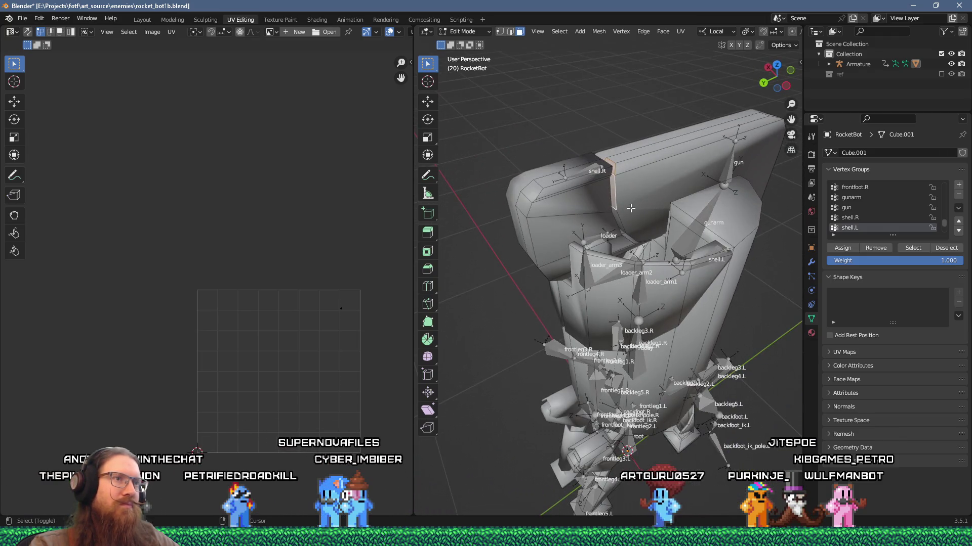
scroll(628, 232, "up", 5)
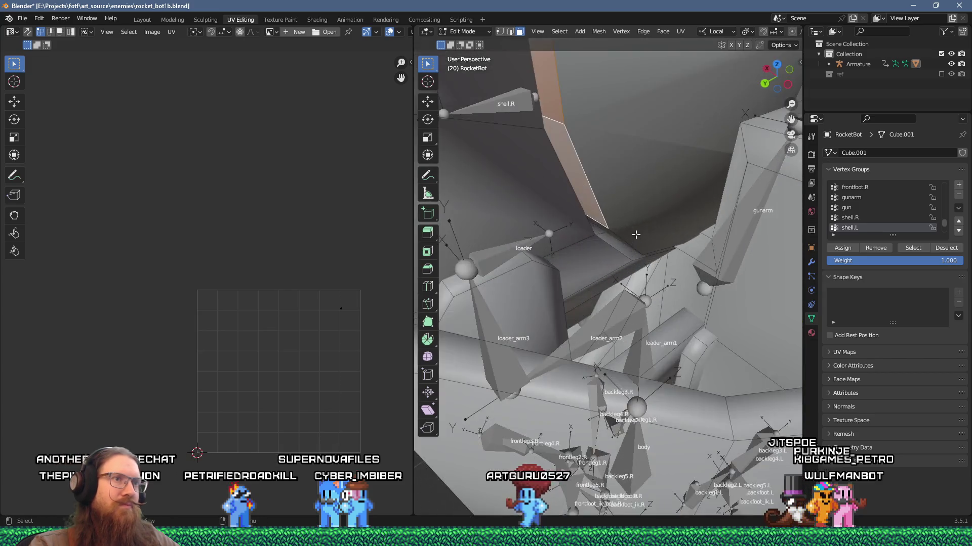
mouse_move(636, 234)
left_mouse_down()
mouse_move(580, 234)
mouse_move(636, 242)
mouse_move(634, 208)
left_mouse_up()
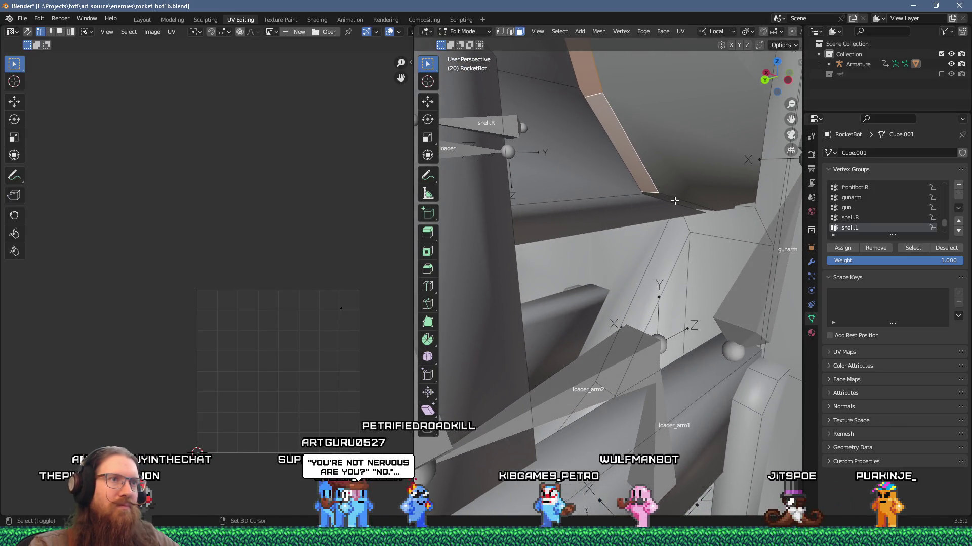
scroll(674, 201, "down", 8)
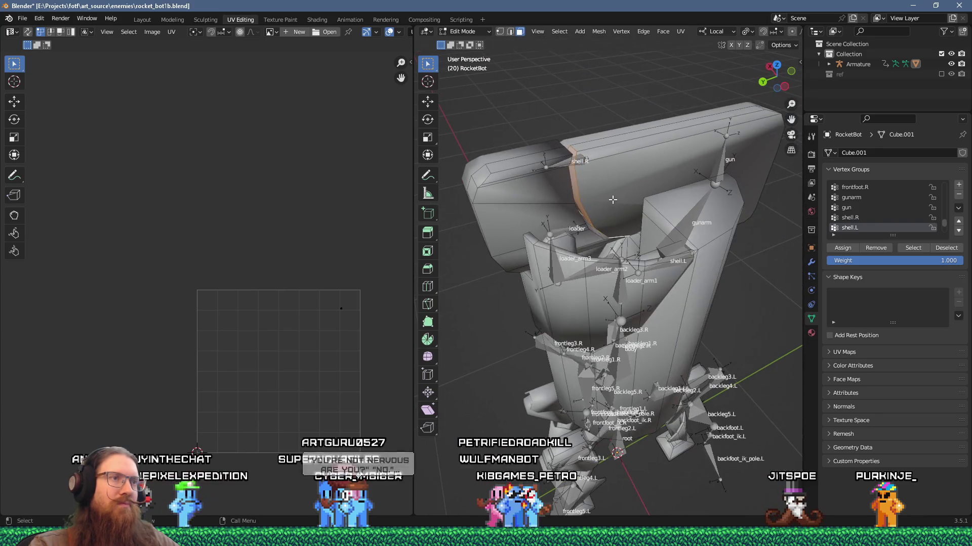
- Unwrap the strip and park its island, scaled to 0.3, just left of the UV square
key("u")
left_click(612, 199)
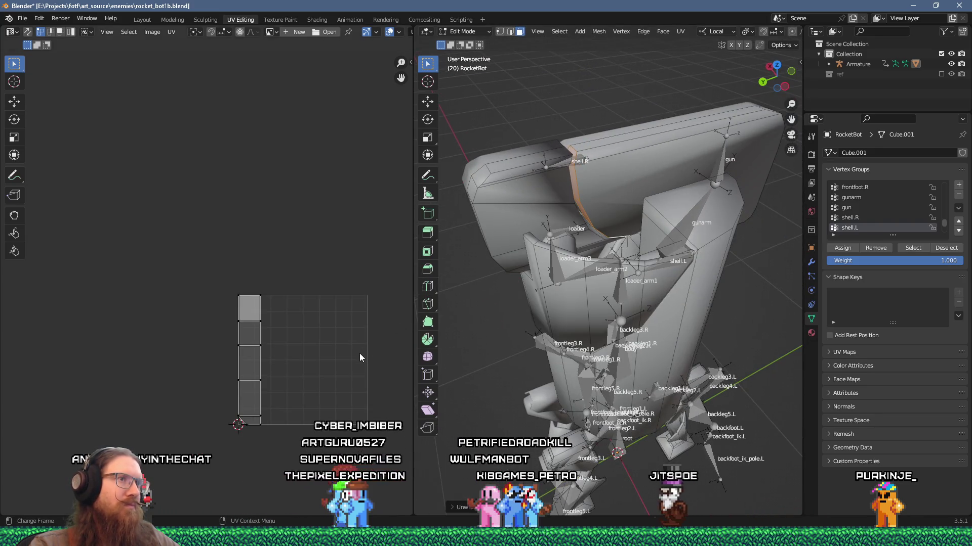
key("a")
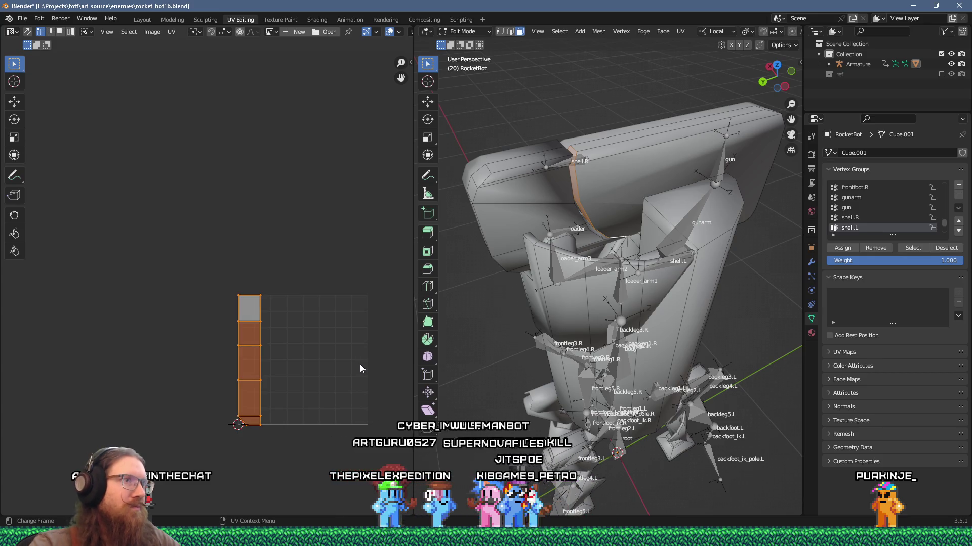
type("3")
key("Return")
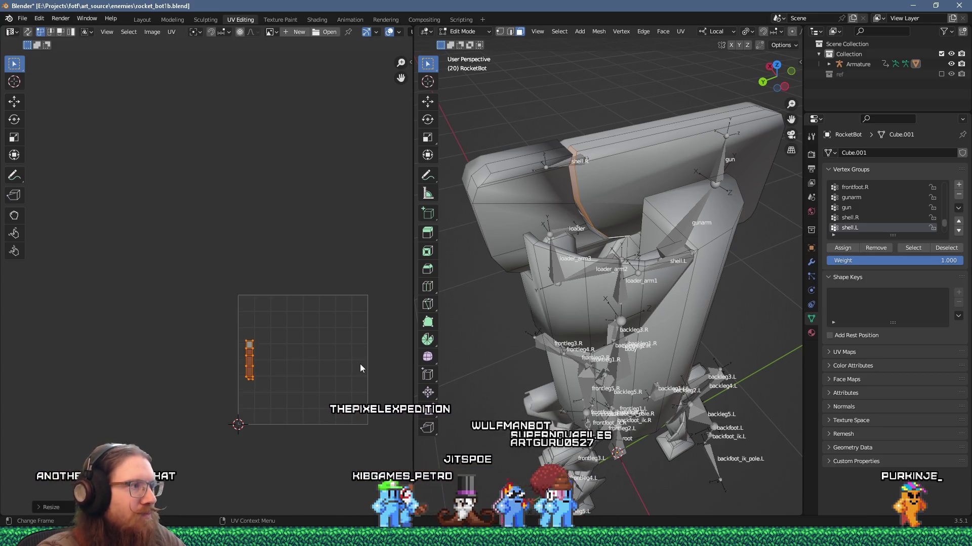
key("g")
left_click(321, 377)
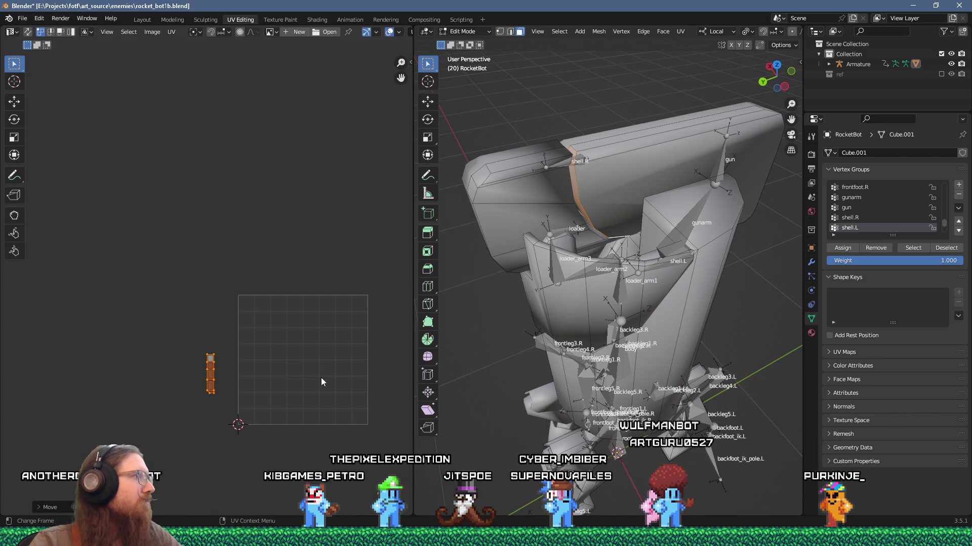
mouse_move(679, 297)
left_mouse_down()
mouse_move(583, 329)
mouse_move(566, 323)
left_mouse_up()
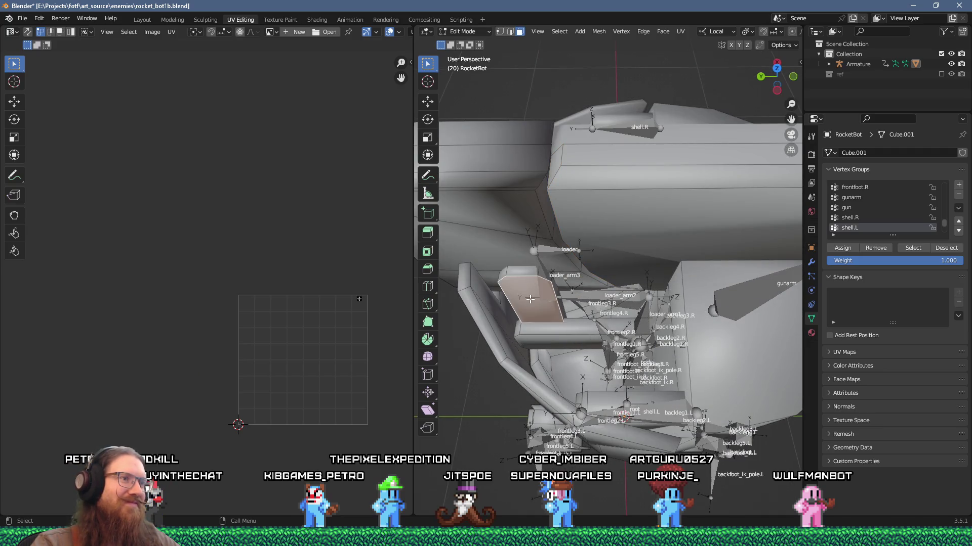
- Unwrap the plate face under the loader, shrink its UV island to 0.3 and move it aside
mouse_move(540, 315)
left_mouse_down()
mouse_move(547, 293)
mouse_move(679, 235)
mouse_move(583, 267)
mouse_move(586, 299)
mouse_move(584, 244)
left_mouse_up()
key("u")
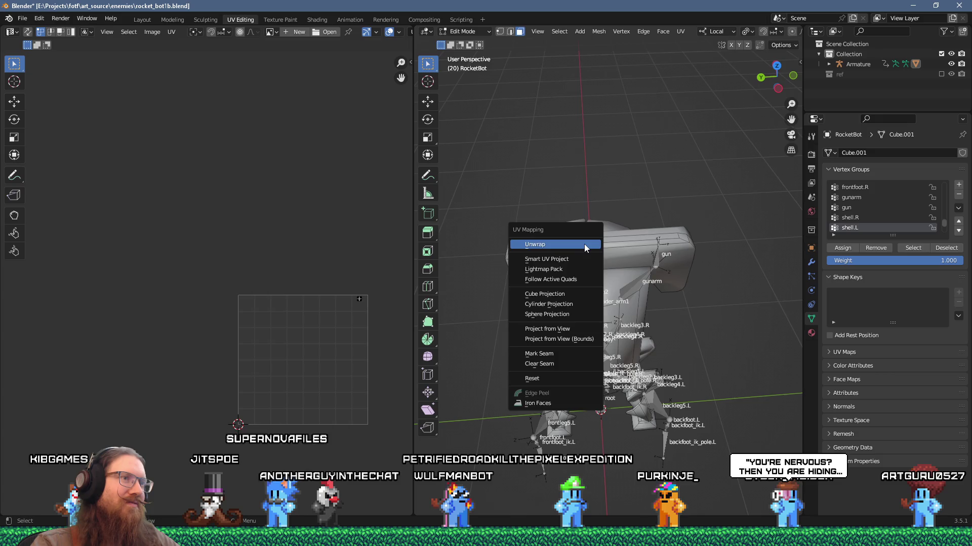
left_click(582, 248)
key("a")
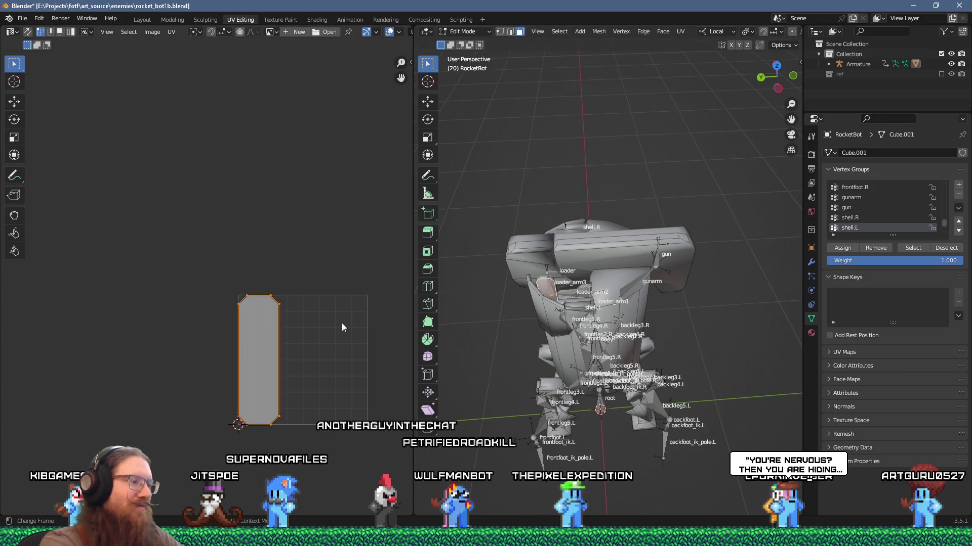
type("s.3")
key("Return")
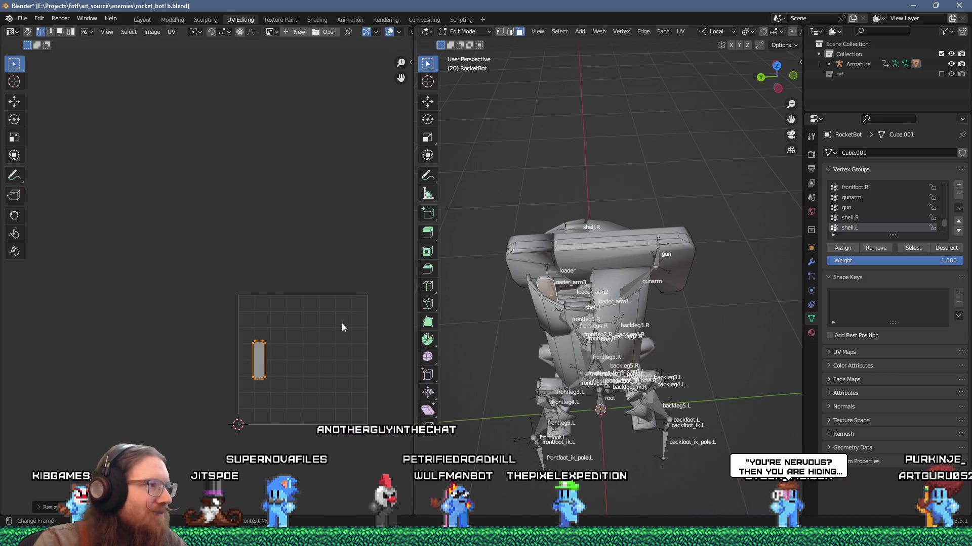
left_click_drag(258, 381, 206, 419)
- Unwrap the bar below the loader_arm3 plate, scale its island to 0.3 and park it left
scroll(526, 333, "up", 5)
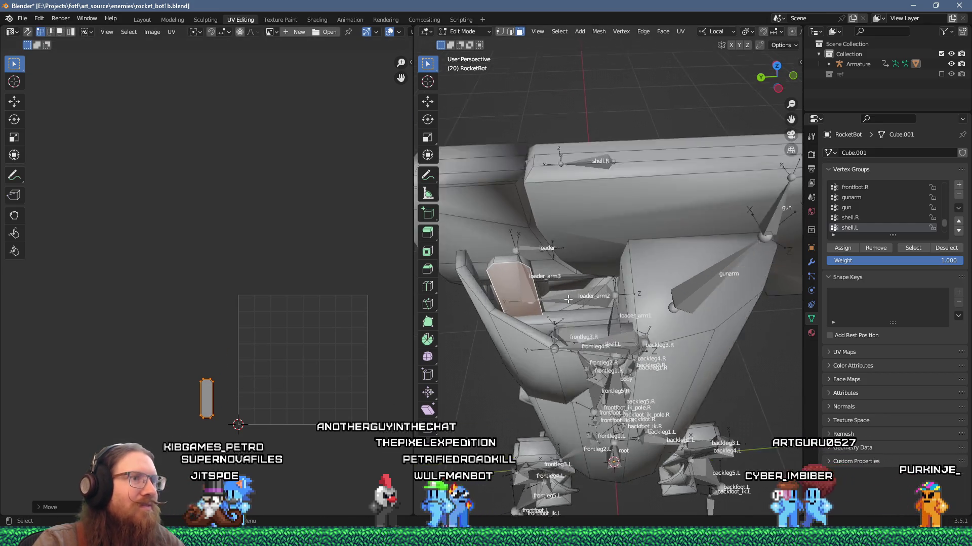
left_click(526, 333)
key("u")
left_click(596, 292)
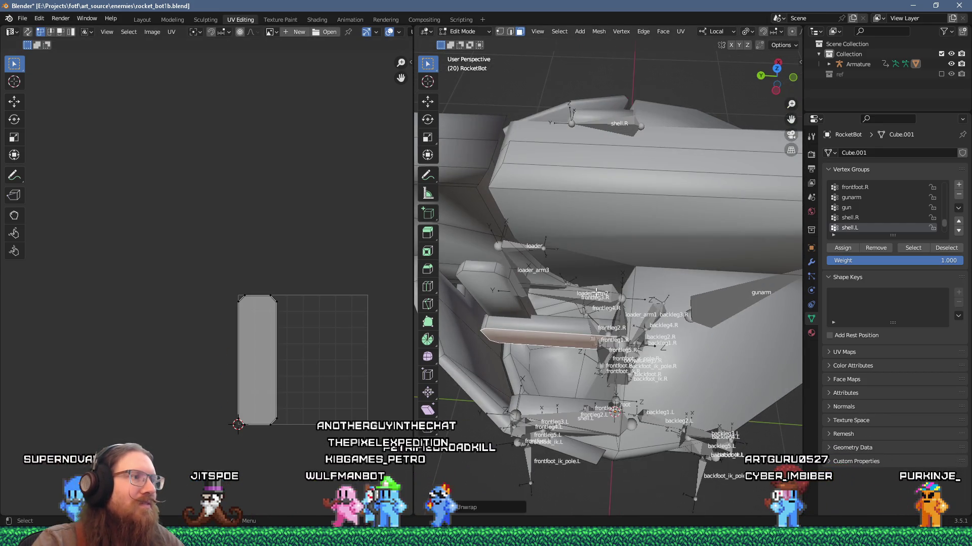
type("as")
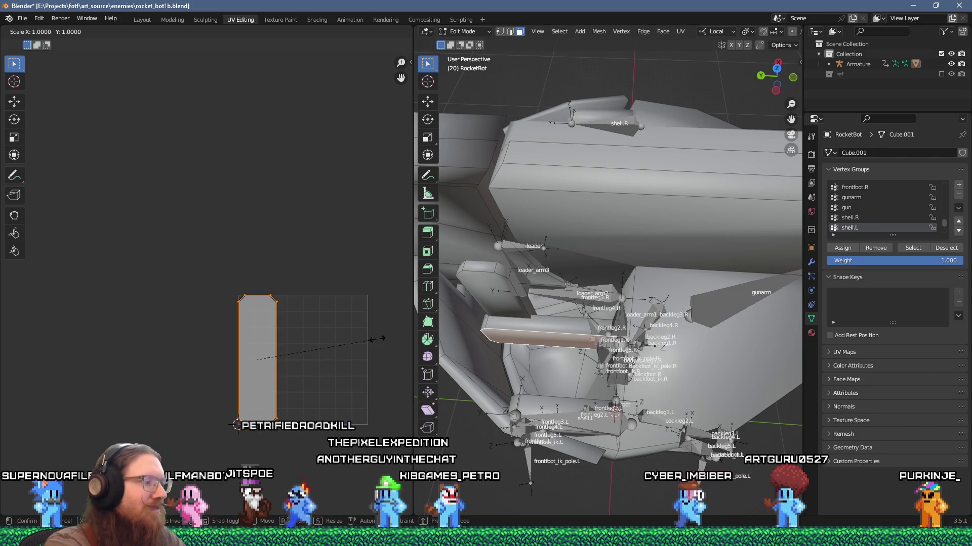
type(".")
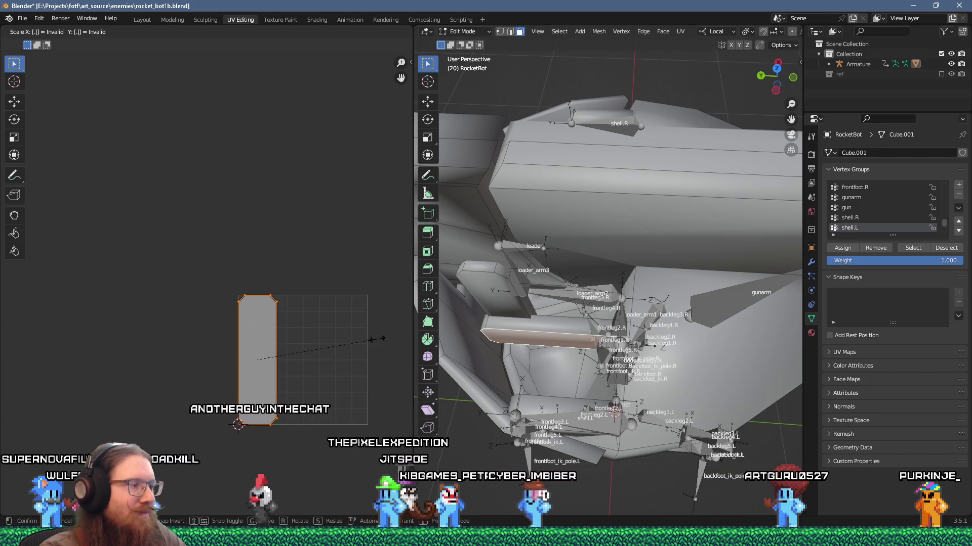
type("3")
key("Return")
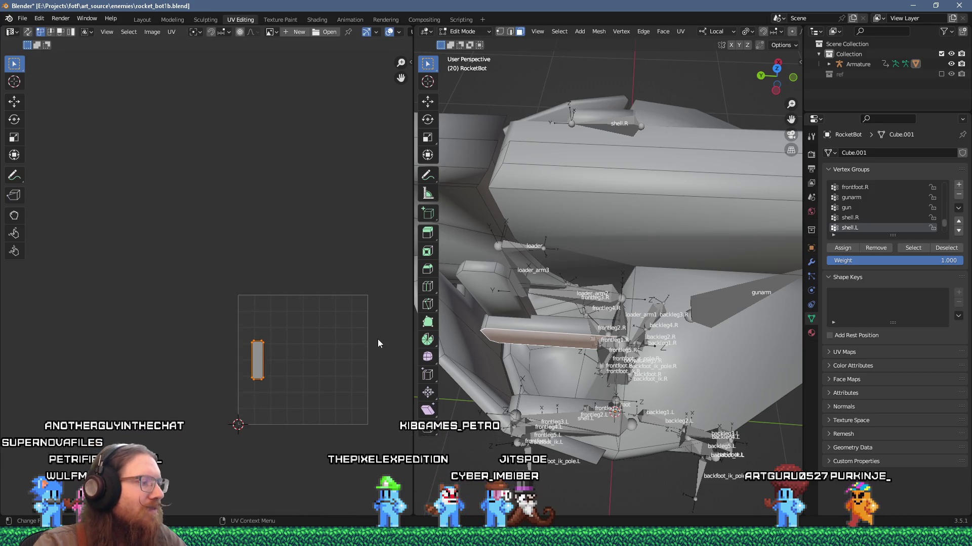
key("g")
left_click(281, 368)
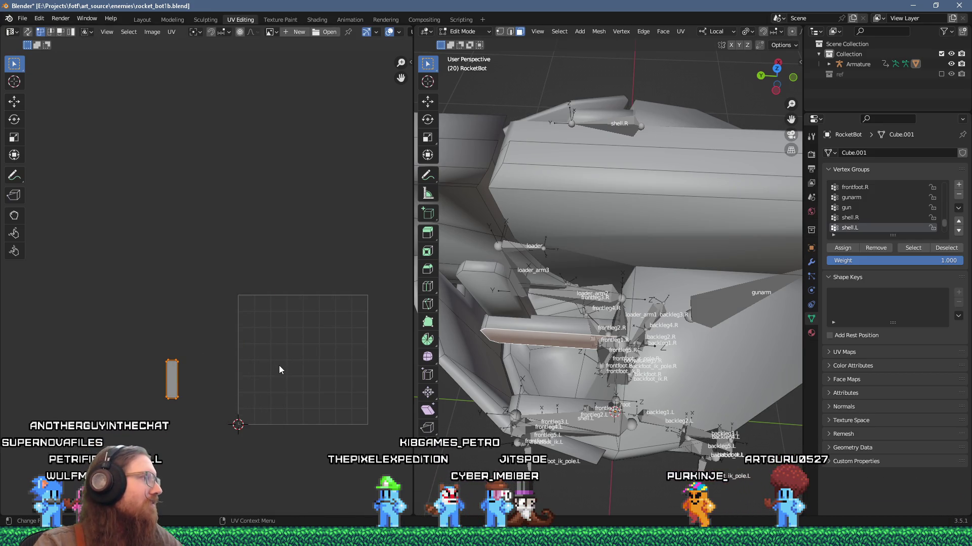
scroll(629, 254, "up", 3)
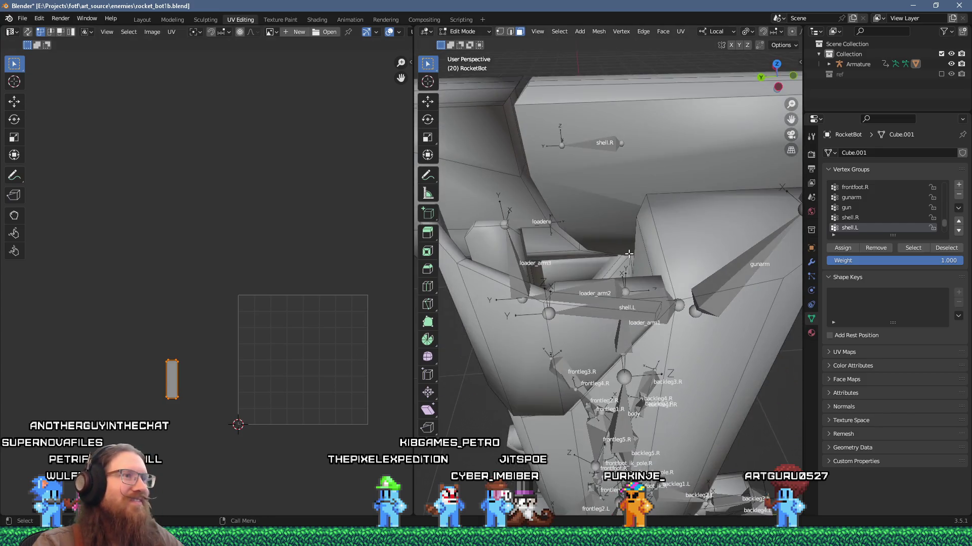
- Show all mesh UVs and move the lower loader island into a gap in the packed layout
key("a")
scroll(186, 372, "up", 4)
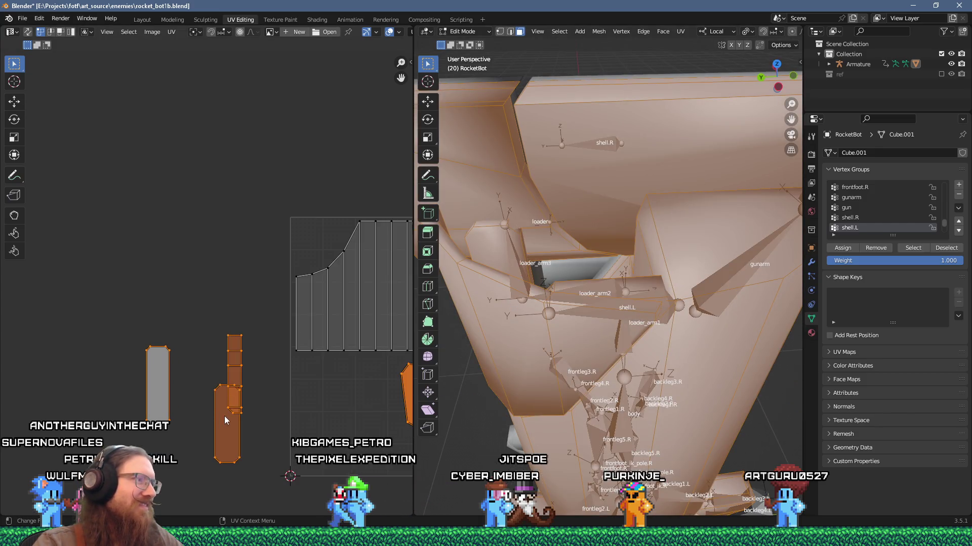
left_click(240, 436)
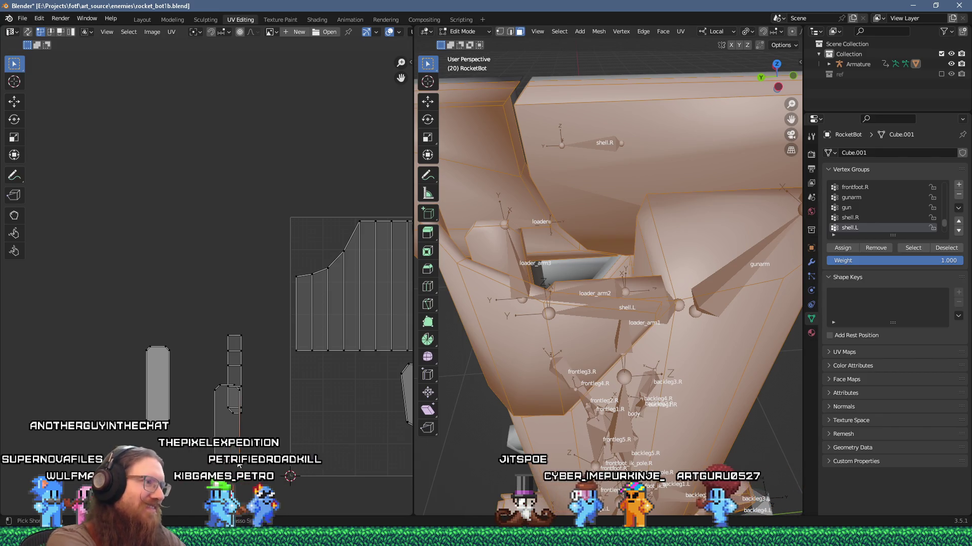
key("ctrl+l")
key("g")
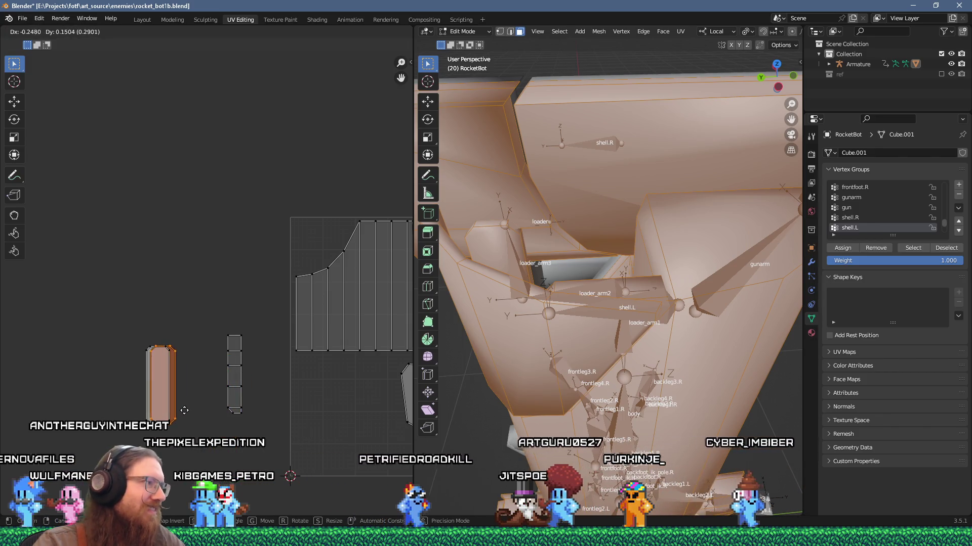
left_click(184, 411)
scroll(177, 410, "up", 4)
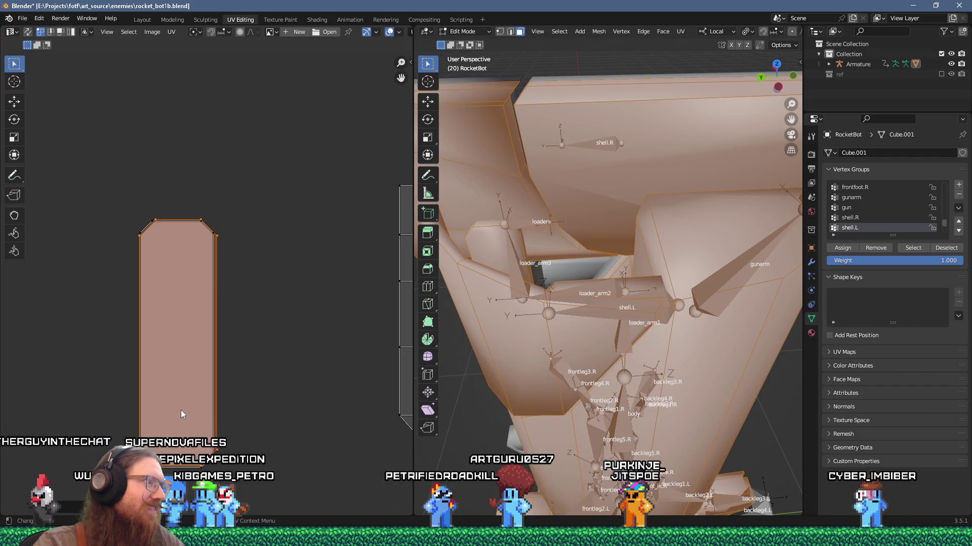
key("g")
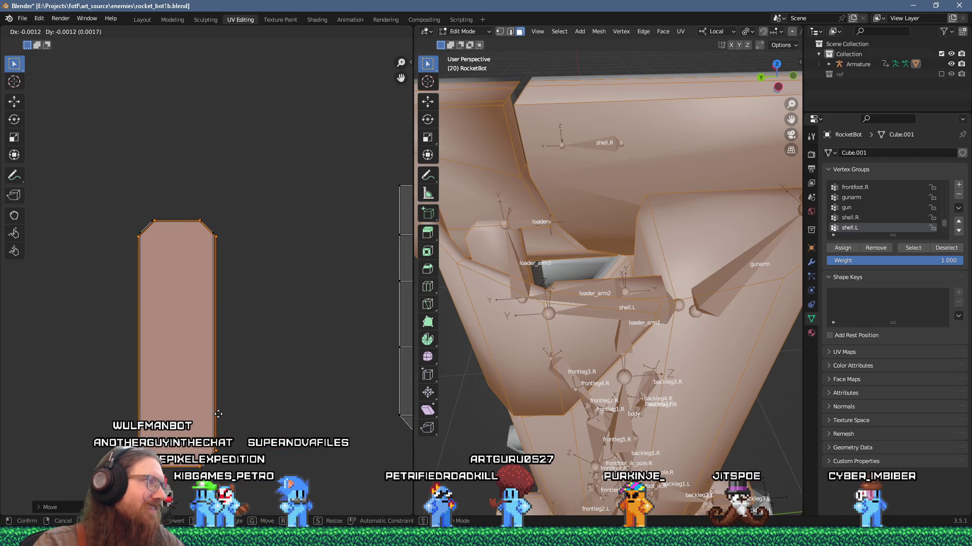
scroll(218, 414, "down", 6)
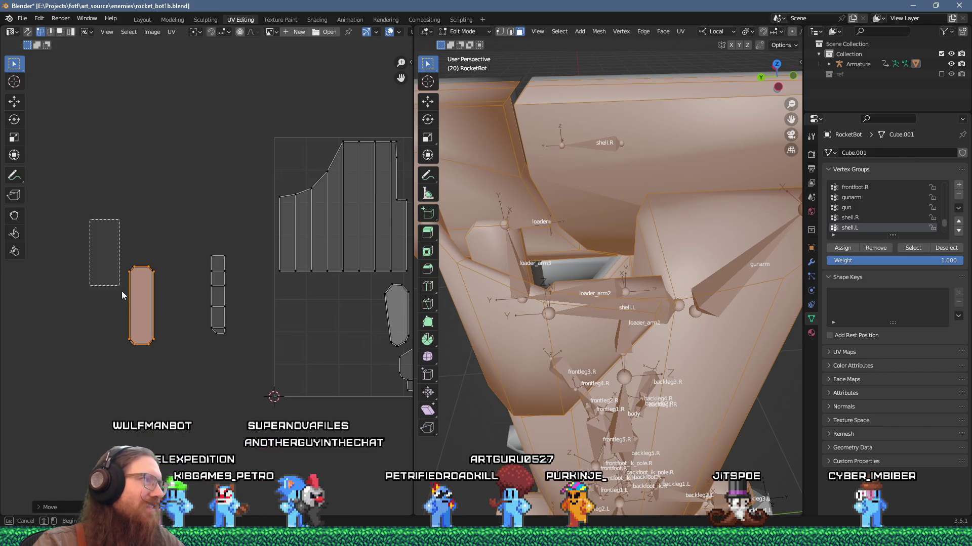
left_click(388, 424)
- Move the segmented strip into the layout and rotate it 180°
left_click_drag(178, 247, 256, 375)
scroll(256, 375, "down", 4)
scroll(226, 353, "up", 4)
key("g")
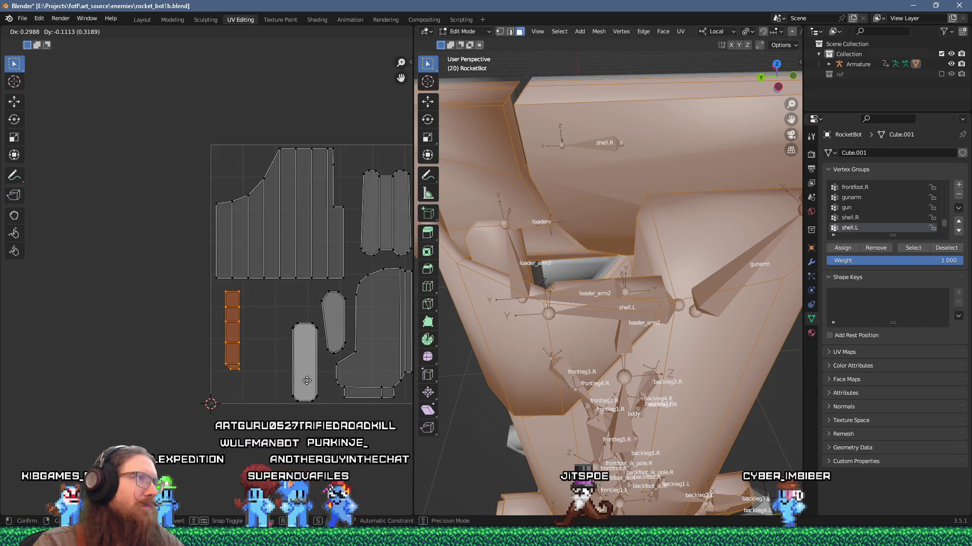
left_click(299, 375)
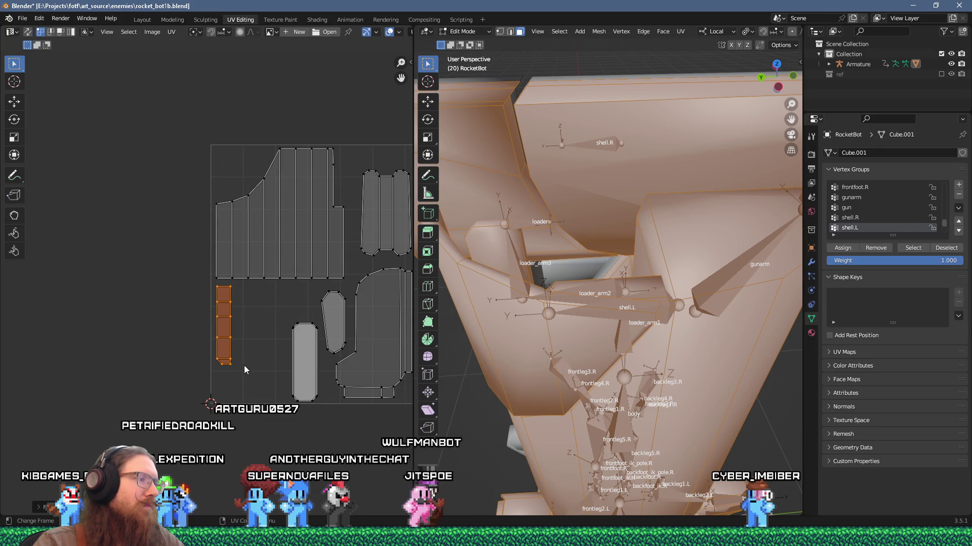
scroll(244, 365, "down", 1)
scroll(217, 344, "up", 4)
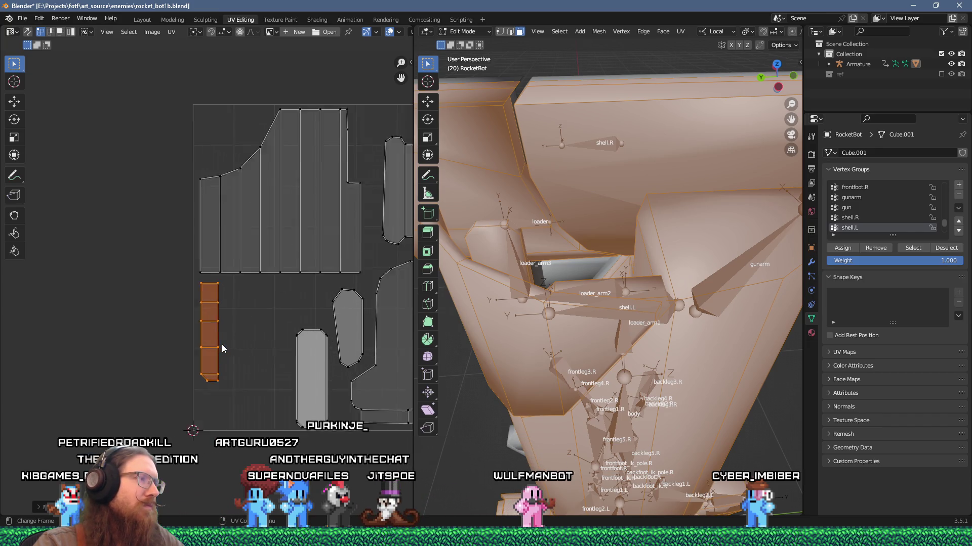
type("r180")
key("Return")
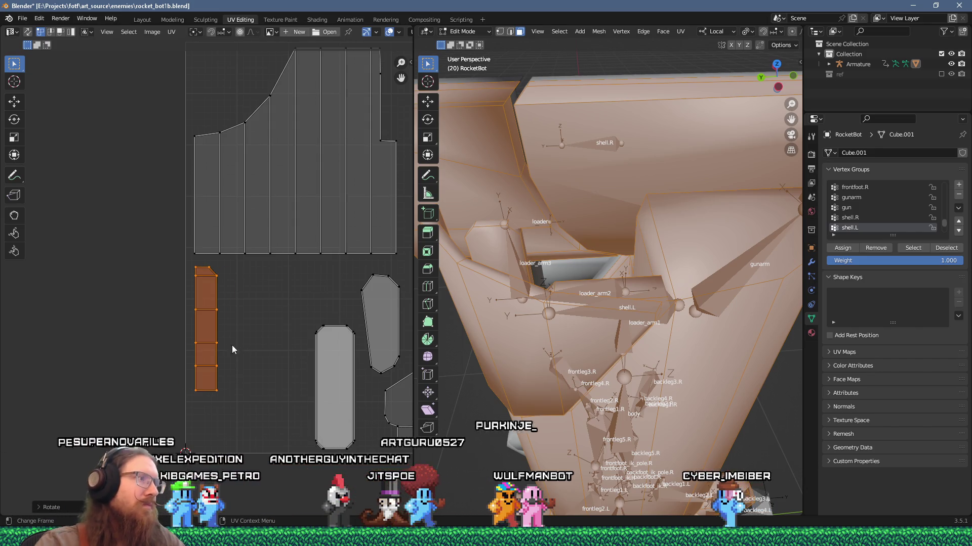
- Shift the rotated strip left and fine-tune its position among the islands
scroll(235, 272, "up", 5)
key("g")
left_click(303, 243)
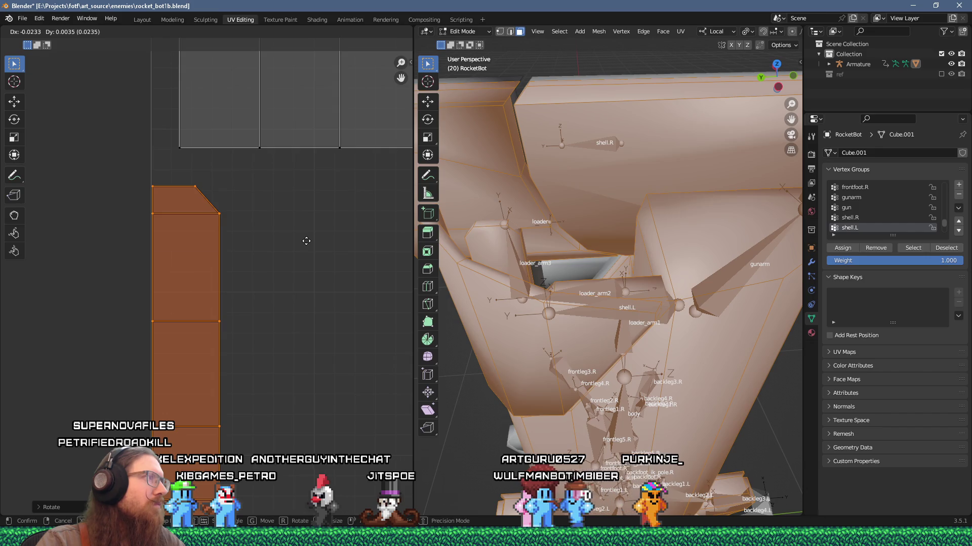
scroll(140, 167, "up", 5)
key("g")
key("g")
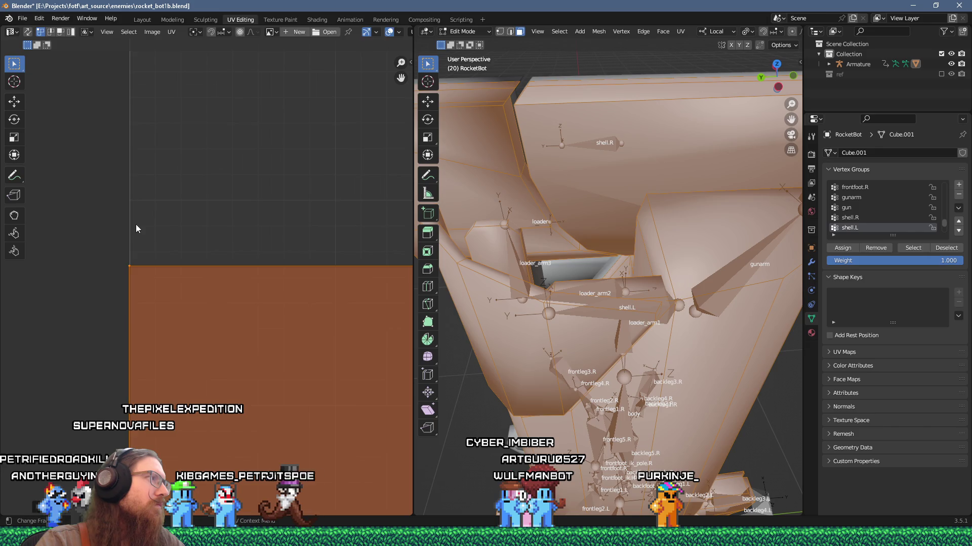
left_click(141, 148)
scroll(150, 173, "down", 10)
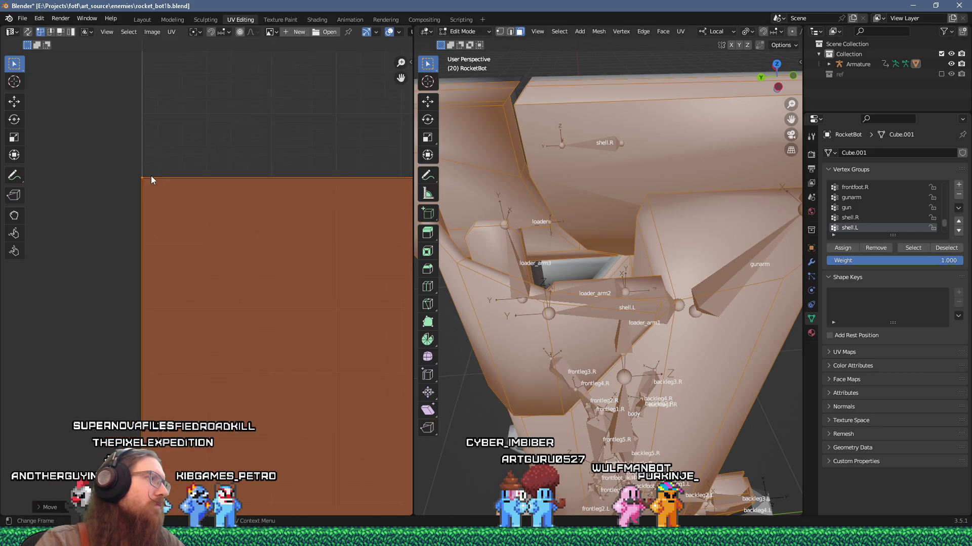
mouse_move(168, 224)
left_mouse_down()
mouse_move(86, 228)
mouse_move(176, 230)
left_mouse_up()
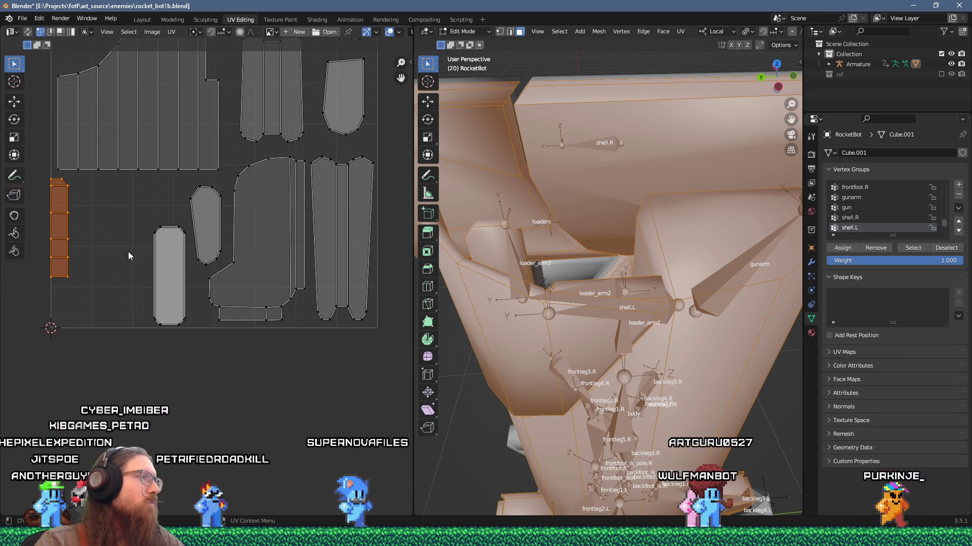
- Slide the strip vertically into the UV square's bottom-left corner and save rocket_bot1b.blend
left_click_drag(94, 310, 41, 175)
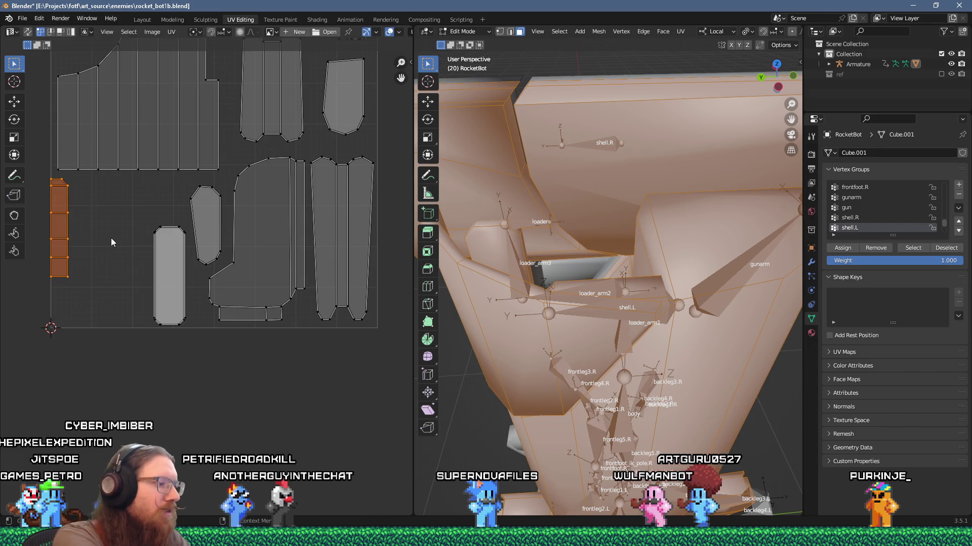
key("g")
key("y")
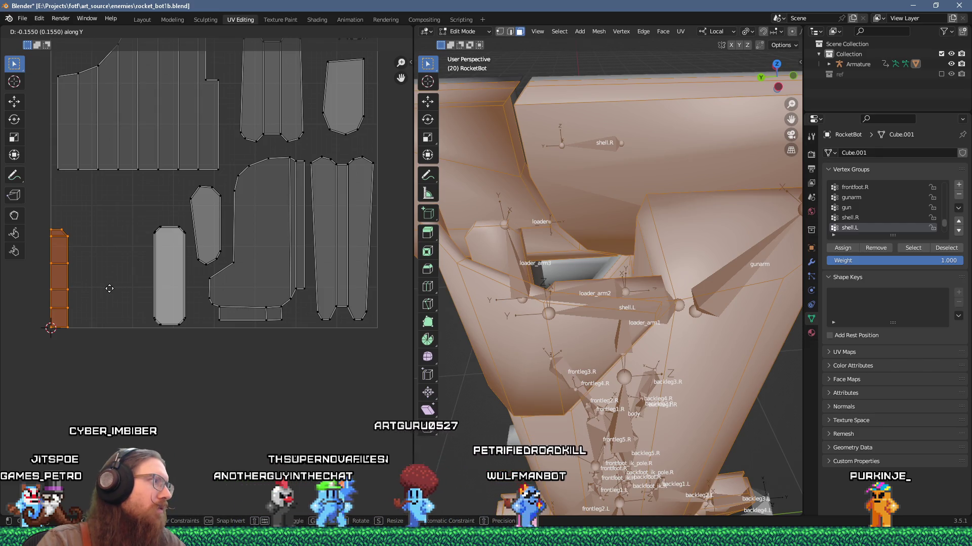
left_click(108, 286)
scroll(107, 287, "down", 3)
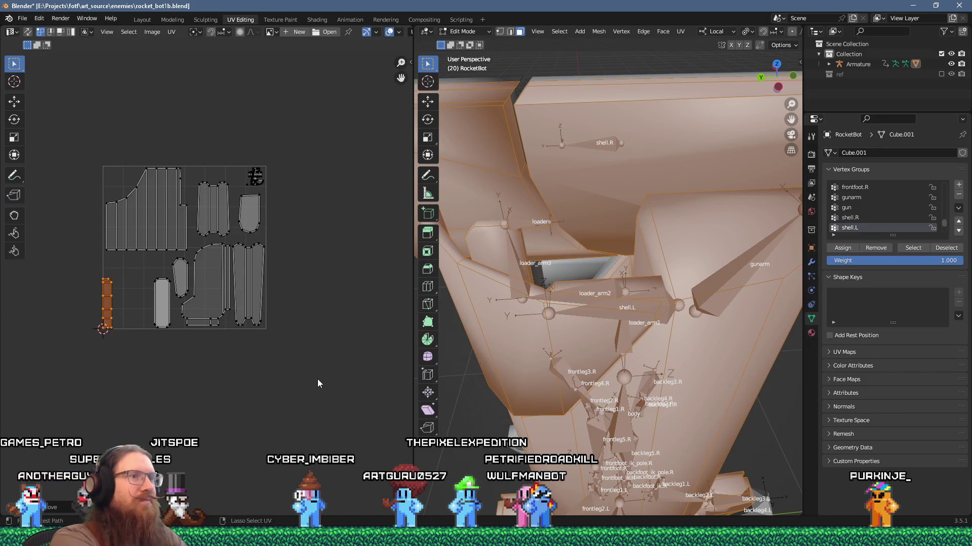
key("ctrl+s")
scroll(627, 374, "down", 6)
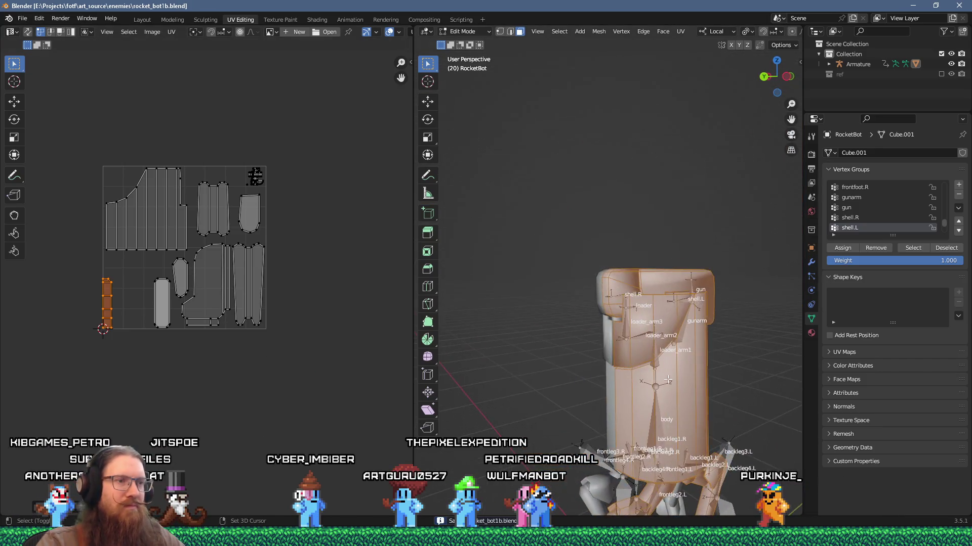